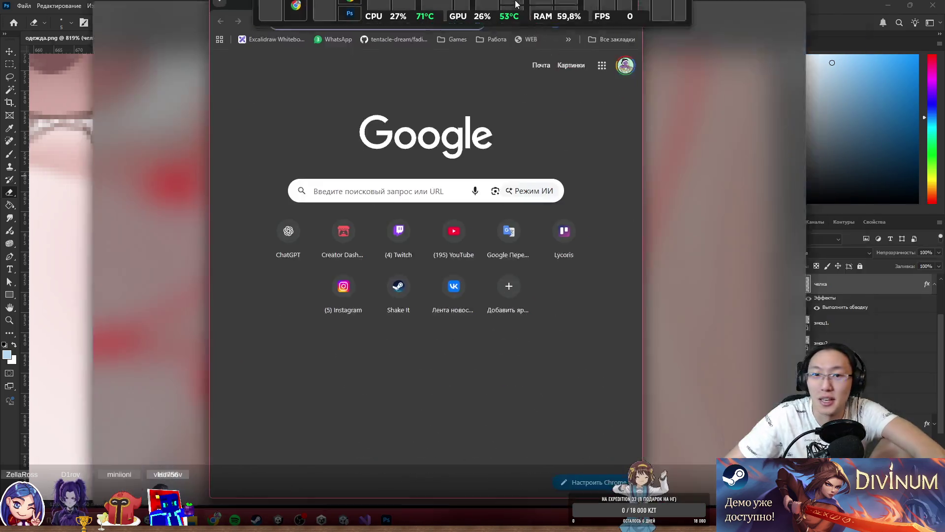
Step: Search the web for 'darkest dungeon' and open its Steam Store page
{"action": "double_click", "coordinate": [520, 4]}
{"action": "type", "text": "darkest"}
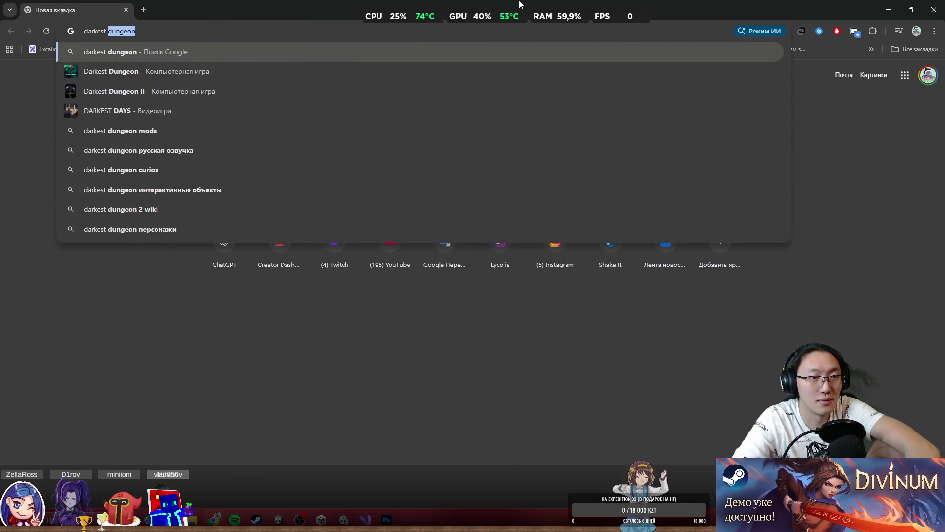
{"action": "key", "text": "Return"}
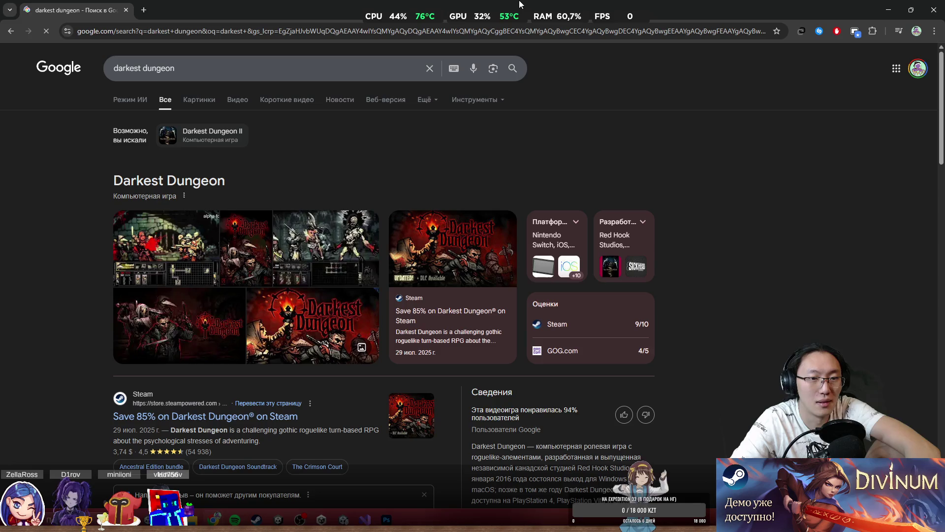
{"action": "left_click", "coordinate": [203, 415]}
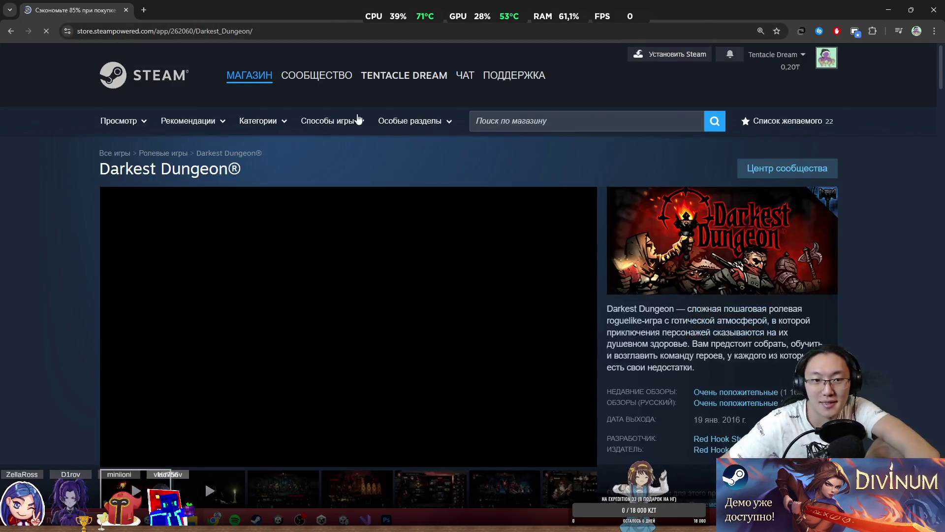
Step: Scroll through the Darkest Dungeon page to look over the -85% price and bundle offers
{"action": "scroll", "coordinate": [283, 194], "scroll_direction": "down", "scroll_amount": 10}
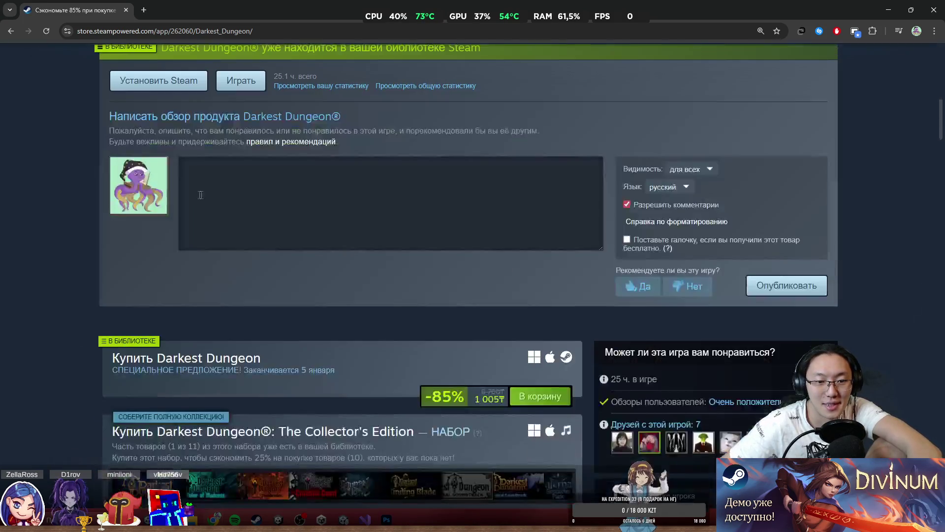
{"action": "scroll", "coordinate": [283, 194], "scroll_direction": "down", "scroll_amount": 3}
{"action": "scroll", "coordinate": [283, 194], "scroll_direction": "down", "scroll_amount": 3}
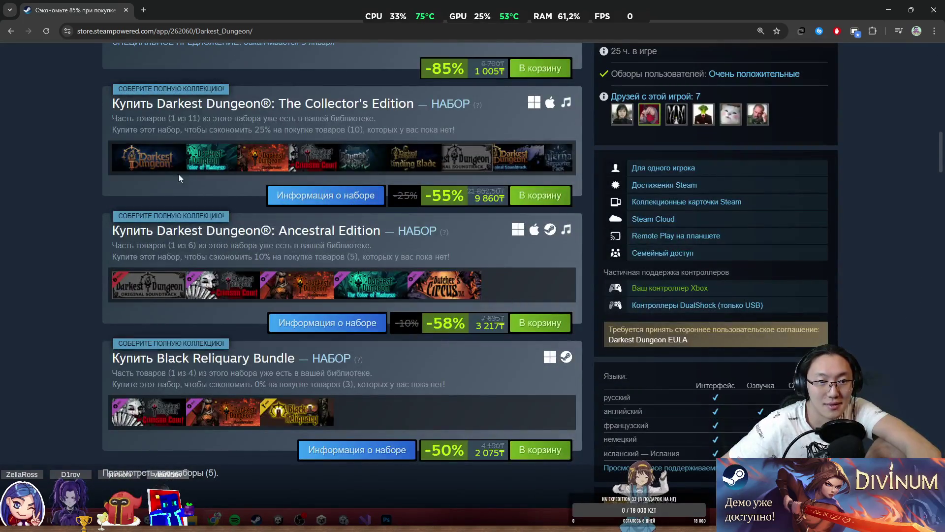
{"action": "scroll", "coordinate": [359, 275], "scroll_direction": "up", "scroll_amount": 15}
{"action": "scroll", "coordinate": [375, 284], "scroll_direction": "down", "scroll_amount": 8}
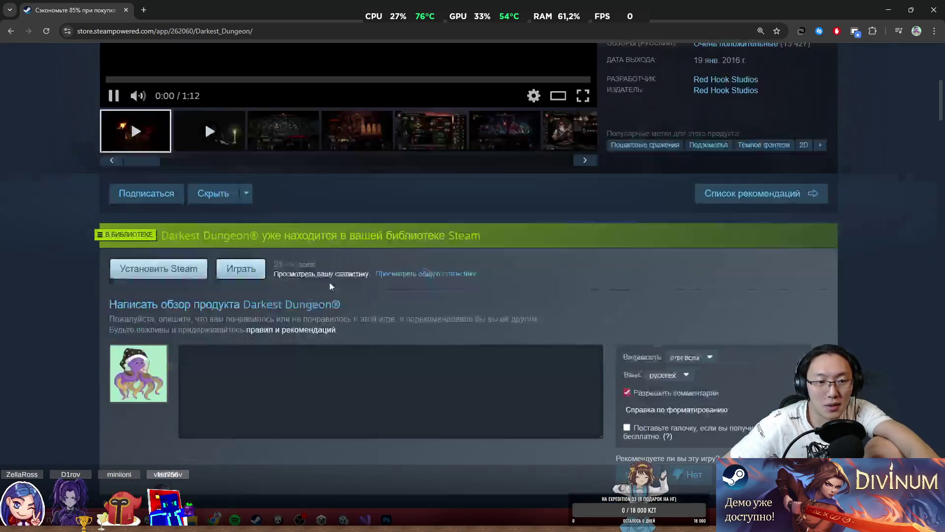
{"action": "scroll", "coordinate": [347, 253], "scroll_direction": "up", "scroll_amount": 6}
{"action": "scroll", "coordinate": [348, 254], "scroll_direction": "up", "scroll_amount": 2}
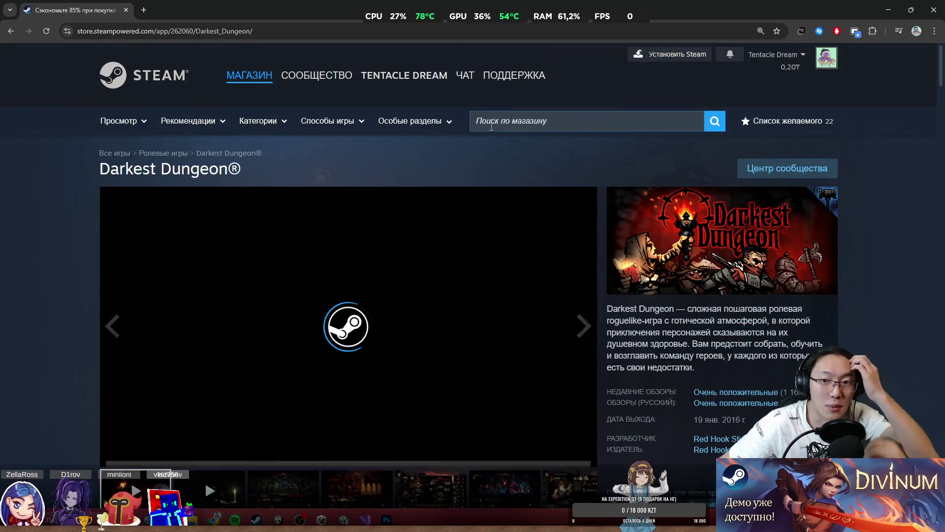
{"action": "scroll", "coordinate": [450, 209], "scroll_direction": "down", "scroll_amount": 8}
{"action": "scroll", "coordinate": [349, 248], "scroll_direction": "down", "scroll_amount": 5}
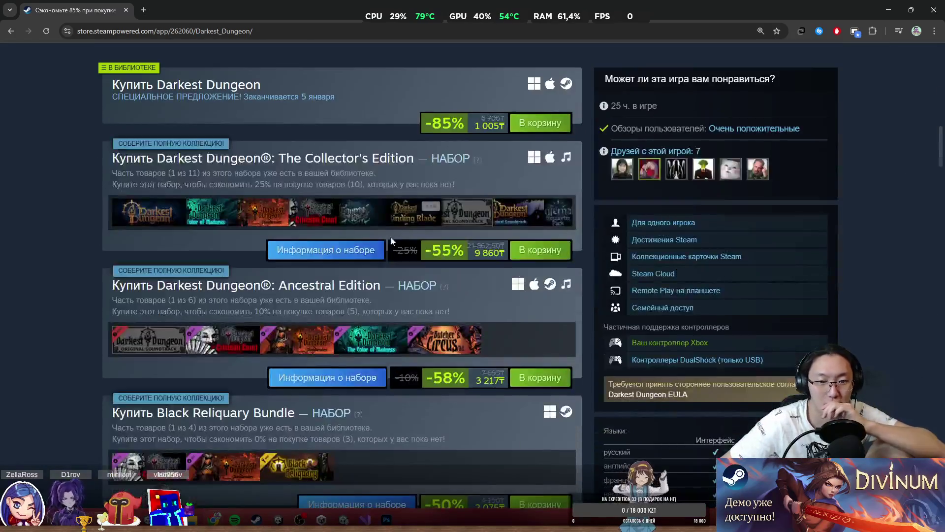
{"action": "scroll", "coordinate": [346, 252], "scroll_direction": "down", "scroll_amount": 2}
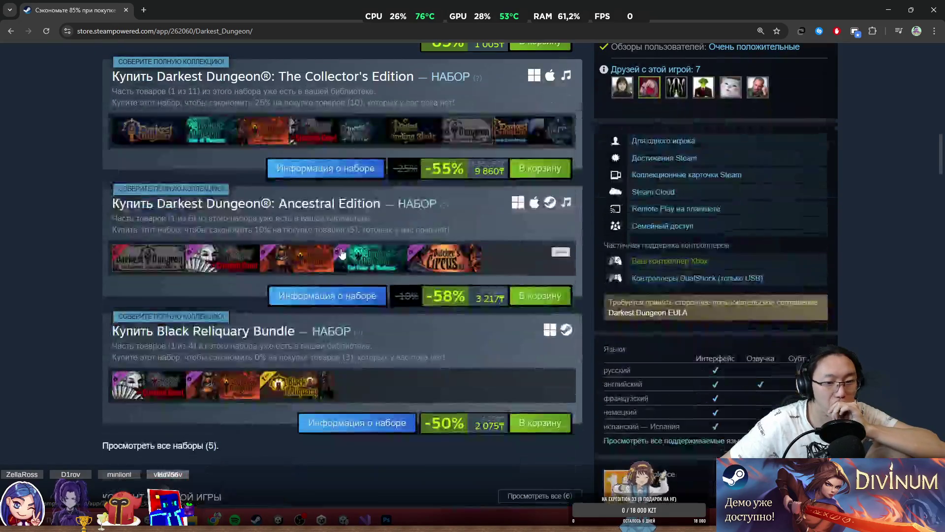
{"action": "scroll", "coordinate": [342, 253], "scroll_direction": "up", "scroll_amount": 2}
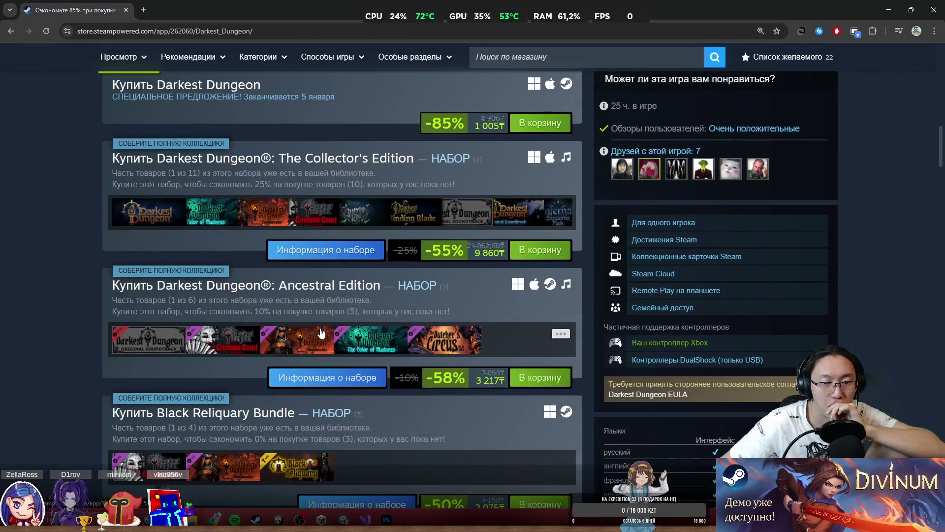
{"action": "scroll", "coordinate": [311, 283], "scroll_direction": "up", "scroll_amount": 2}
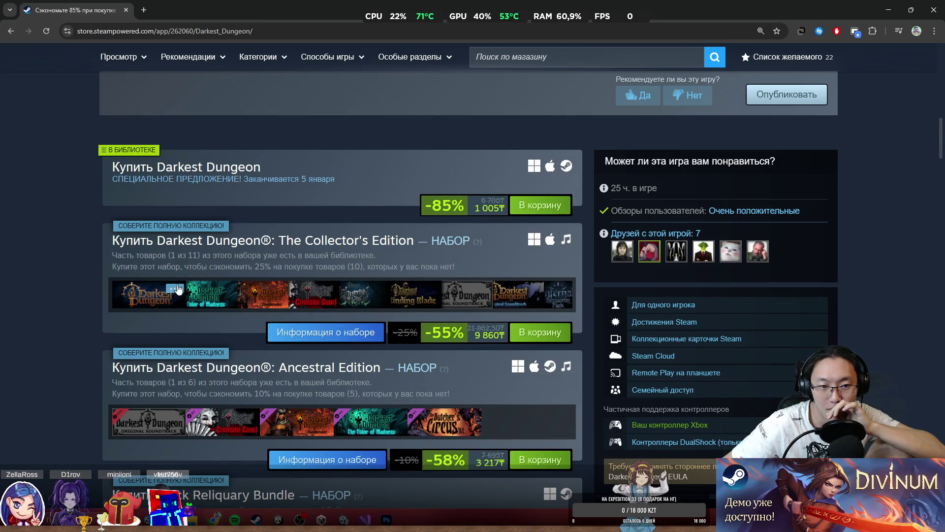
Step: Open the Darkest Dungeon II store page from its bundle thumbnail
{"action": "mouse_move", "coordinate": [139, 301]}
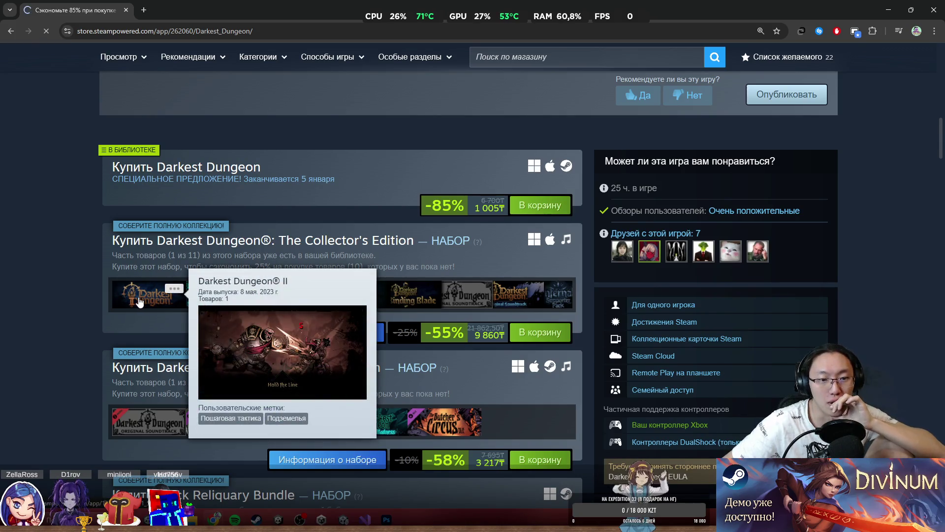
{"action": "left_click", "coordinate": [138, 301]}
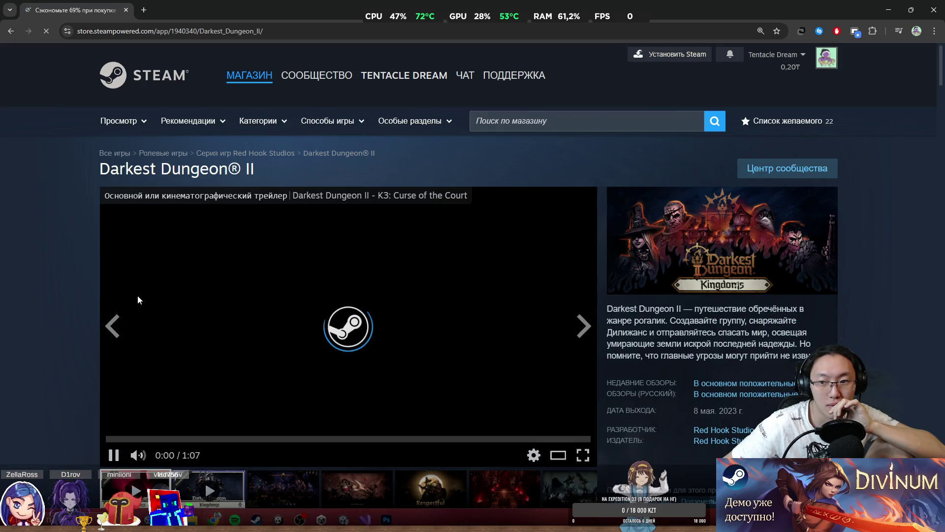
{"action": "scroll", "coordinate": [214, 302], "scroll_direction": "down", "scroll_amount": 3}
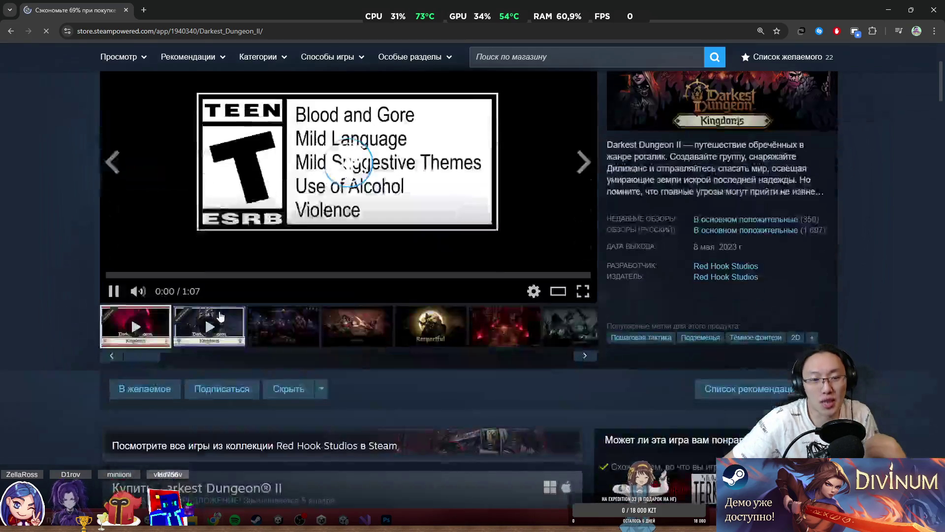
Step: View the third screenshot enlarged in the lightbox, then close it
{"action": "left_click", "coordinate": [288, 337]}
{"action": "scroll", "coordinate": [758, 261], "scroll_direction": "up", "scroll_amount": 3}
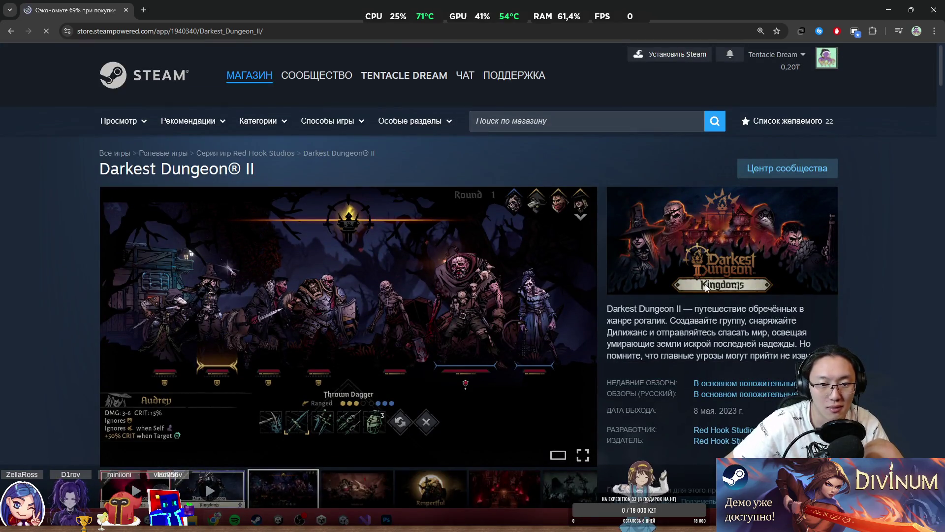
{"action": "left_click", "coordinate": [259, 310]}
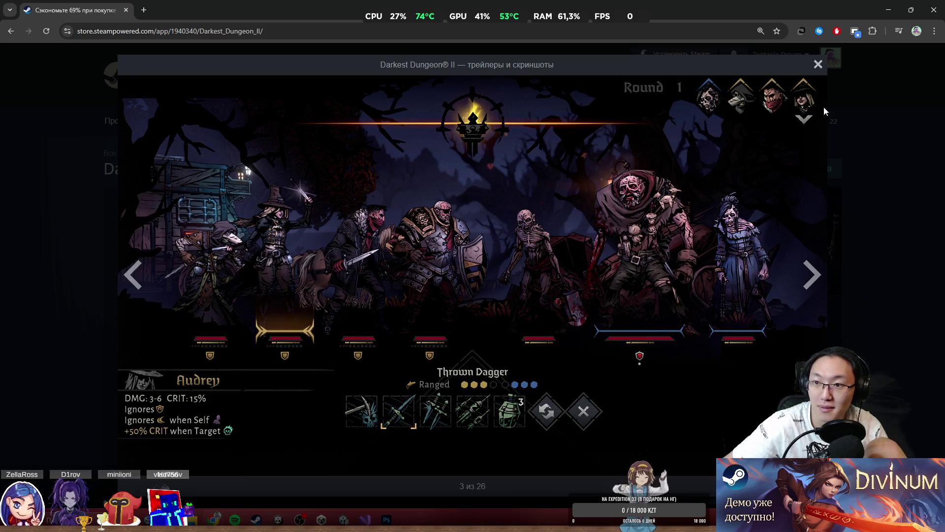
{"action": "left_click", "coordinate": [818, 64]}
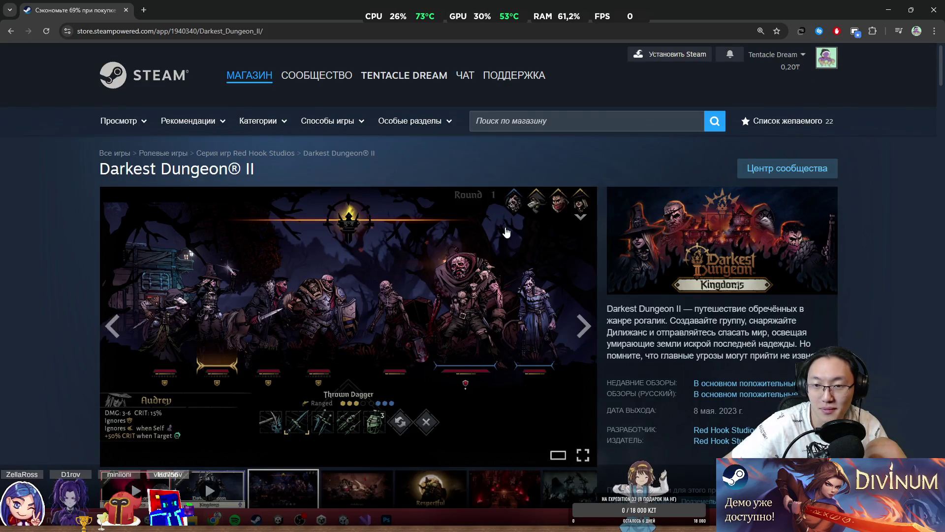
Step: Scroll down to the purchase section and shrink the browser window off full screen
{"action": "scroll", "coordinate": [507, 231], "scroll_direction": "down", "scroll_amount": 3}
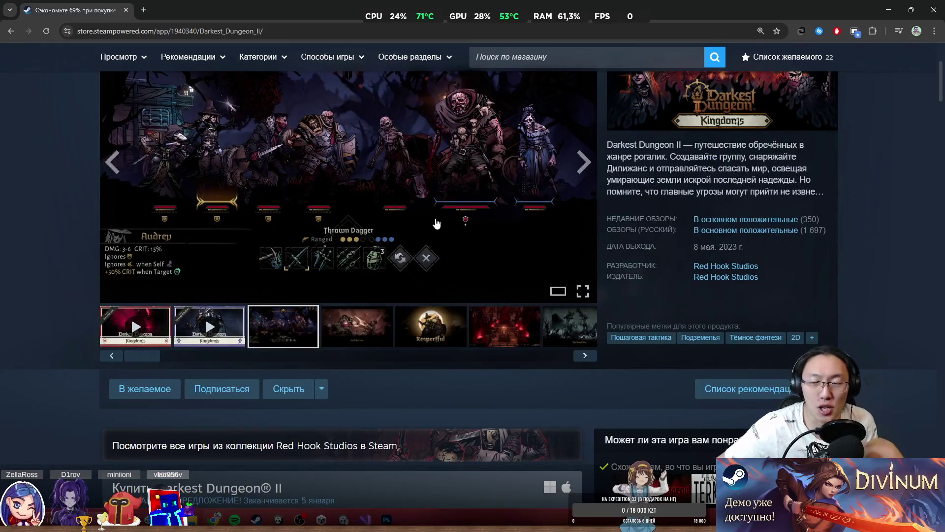
{"action": "scroll", "coordinate": [428, 253], "scroll_direction": "down", "scroll_amount": 5}
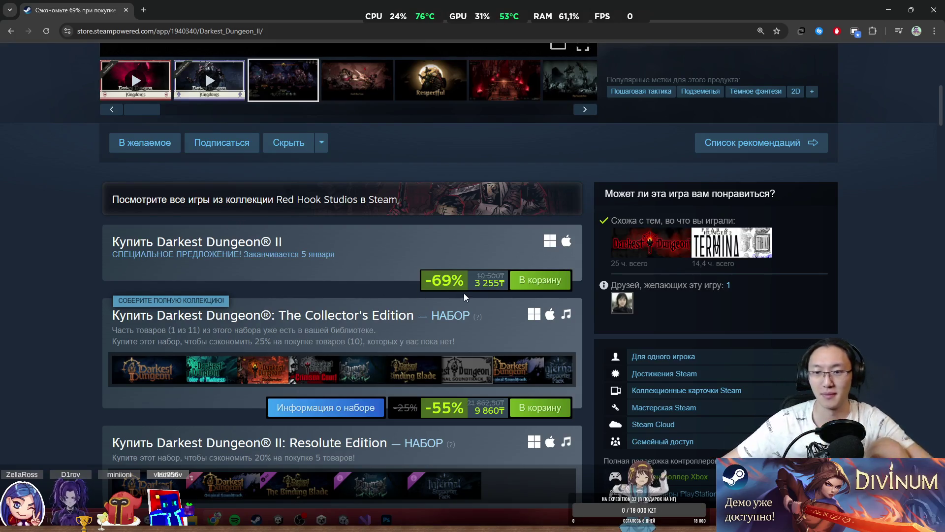
{"action": "mouse_move", "coordinate": [418, 9]}
{"action": "left_mouse_down"}
{"action": "mouse_move", "coordinate": [396, 122]}
{"action": "mouse_move", "coordinate": [551, 178]}
{"action": "left_mouse_up"}
Step: Minimize the browser and zoom into the bangs on the drawing
{"action": "key", "text": "super+Down"}
{"action": "scroll", "coordinate": [581, 173], "scroll_direction": "down", "scroll_amount": 3}
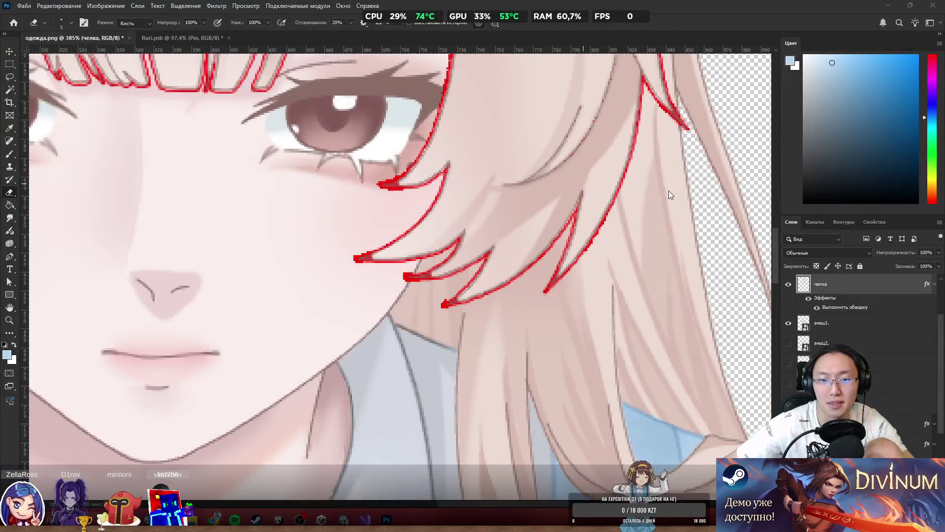
{"action": "scroll", "coordinate": [695, 193], "scroll_direction": "up", "scroll_amount": 5}
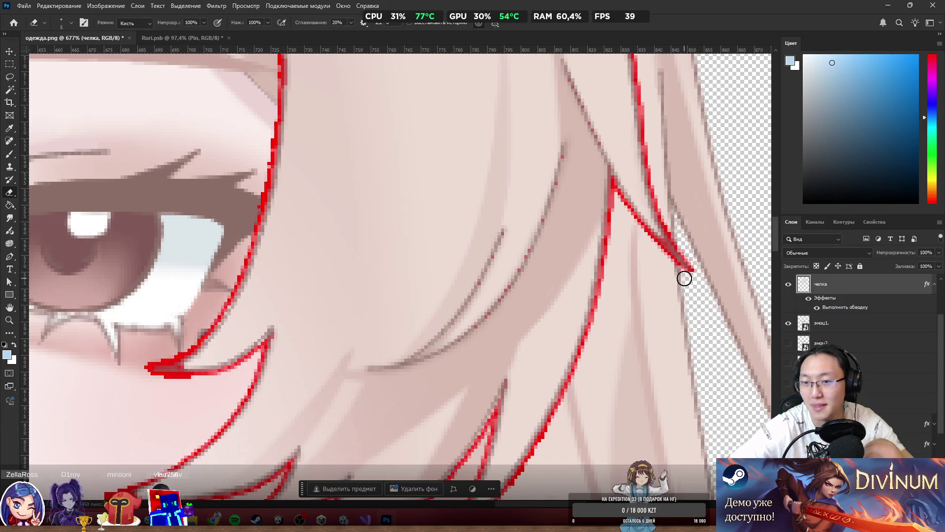
{"action": "scroll", "coordinate": [626, 260], "scroll_direction": "down", "scroll_amount": 3}
{"action": "scroll", "coordinate": [532, 371], "scroll_direction": "up", "scroll_amount": 6}
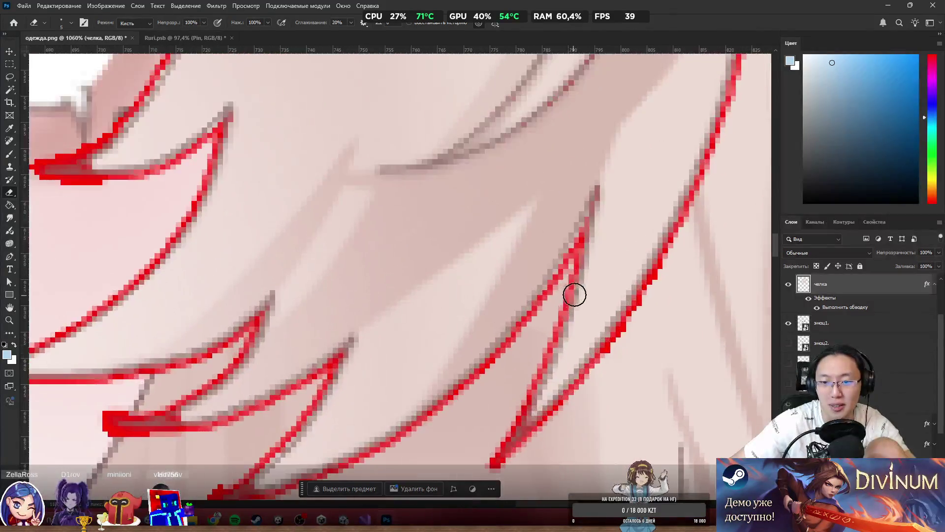
Step: Set the Eraser to 1 px and erase the stray red pixels at the hair tip
{"action": "left_click_drag", "start_coordinate": [567, 292], "coordinate": [565, 292]}
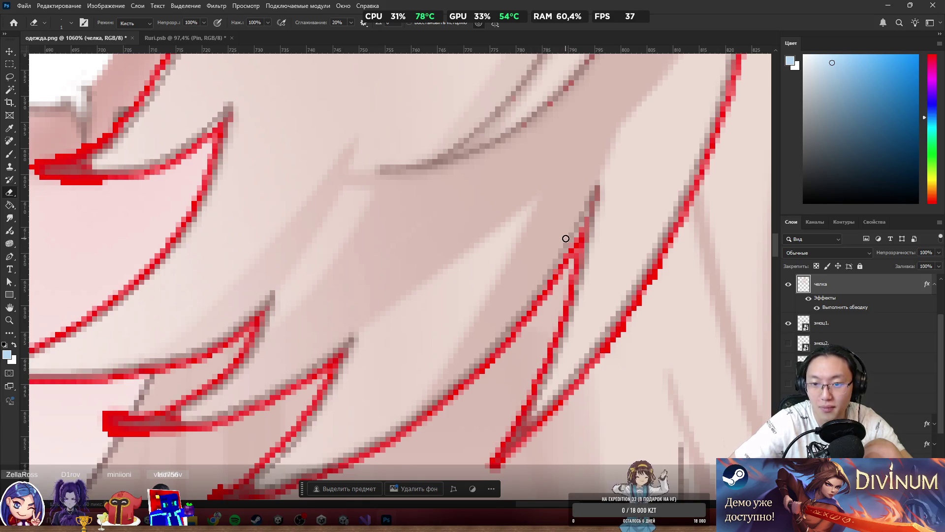
{"action": "scroll", "coordinate": [565, 238], "scroll_direction": "down", "scroll_amount": 5}
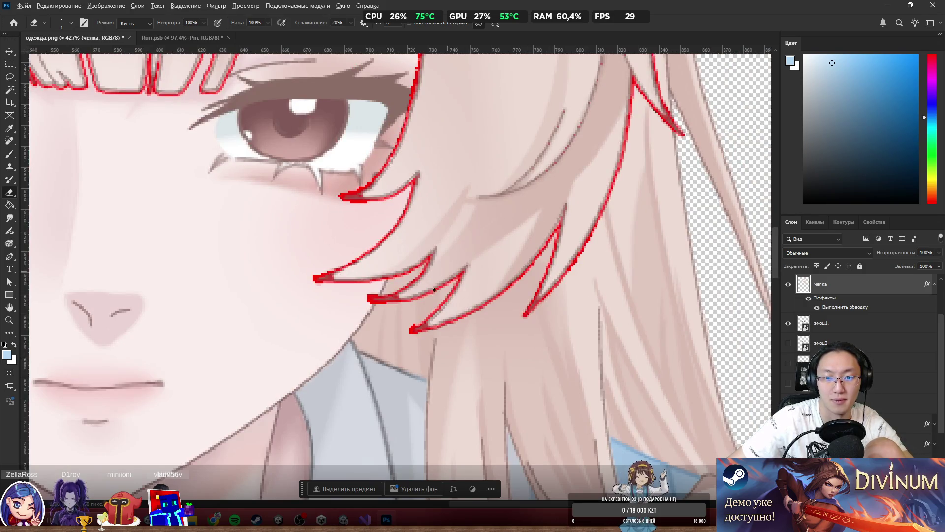
{"action": "scroll", "coordinate": [433, 308], "scroll_direction": "up", "scroll_amount": 5}
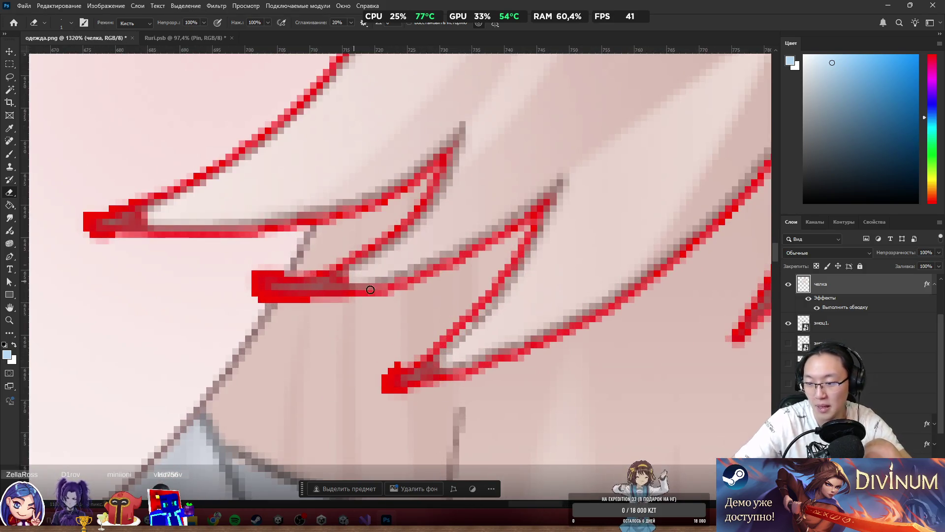
{"action": "mouse_move", "coordinate": [423, 345]}
{"action": "left_mouse_down"}
{"action": "mouse_move", "coordinate": [405, 358]}
{"action": "mouse_move", "coordinate": [427, 333]}
{"action": "left_mouse_up"}
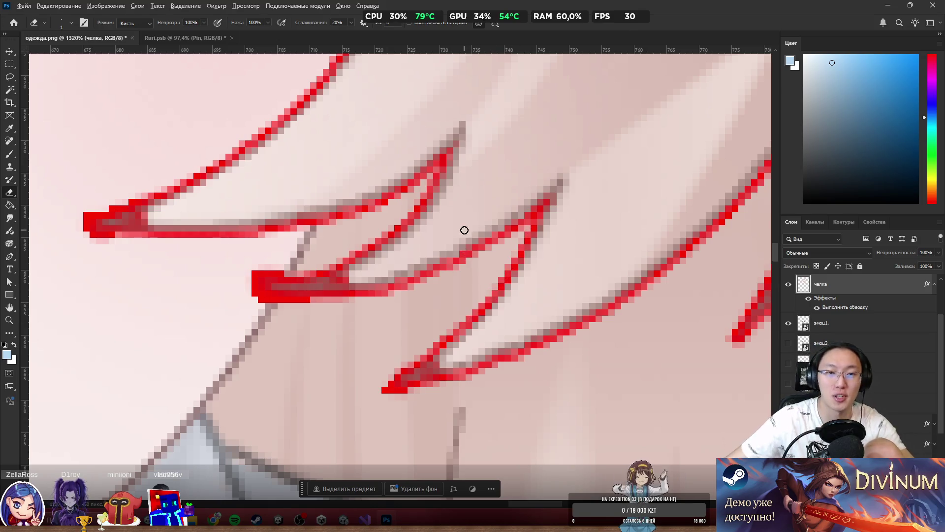
{"action": "scroll", "coordinate": [464, 230], "scroll_direction": "down", "scroll_amount": 10}
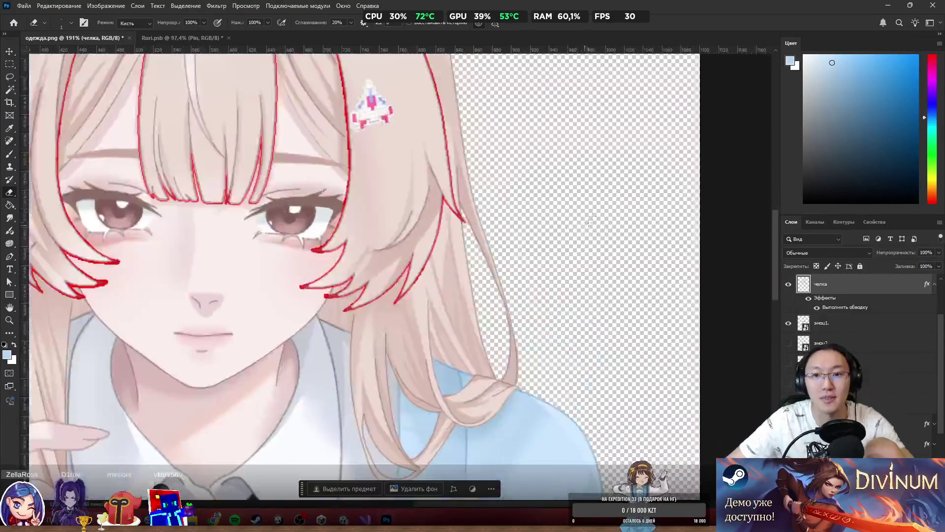
Step: Hide the red Stroke effect on the челка bangs layer
{"action": "scroll", "coordinate": [460, 222], "scroll_direction": "up", "scroll_amount": 5}
{"action": "scroll", "coordinate": [450, 238], "scroll_direction": "down", "scroll_amount": 8}
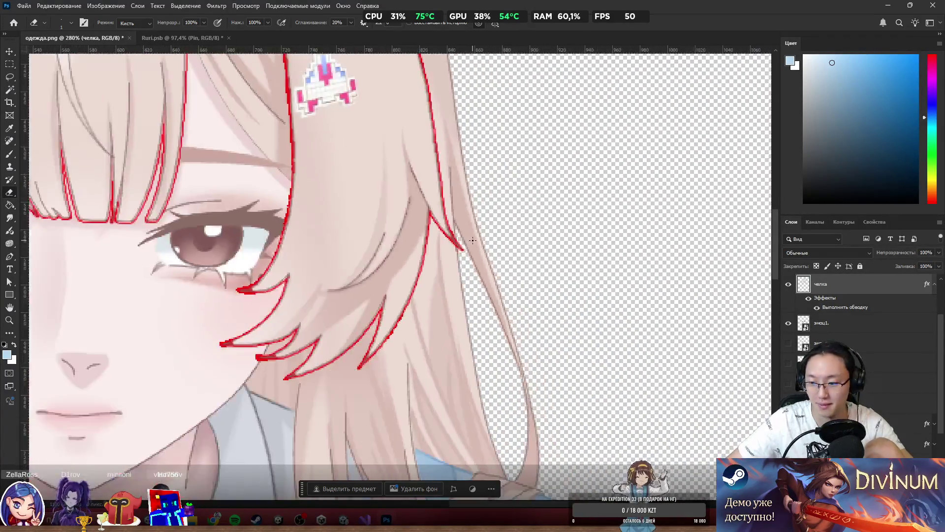
{"action": "scroll", "coordinate": [314, 219], "scroll_direction": "up", "scroll_amount": 4}
{"action": "scroll", "coordinate": [314, 218], "scroll_direction": "down", "scroll_amount": 4}
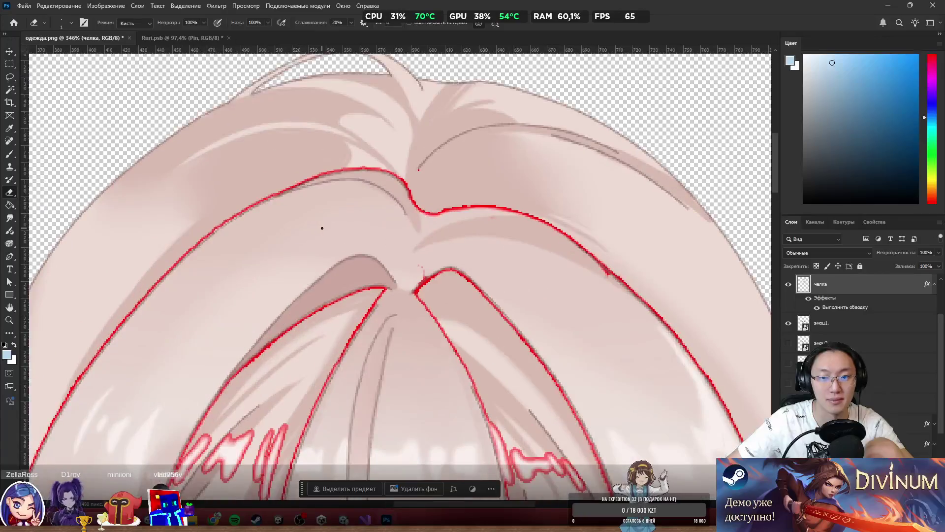
{"action": "scroll", "coordinate": [399, 231], "scroll_direction": "down", "scroll_amount": 1}
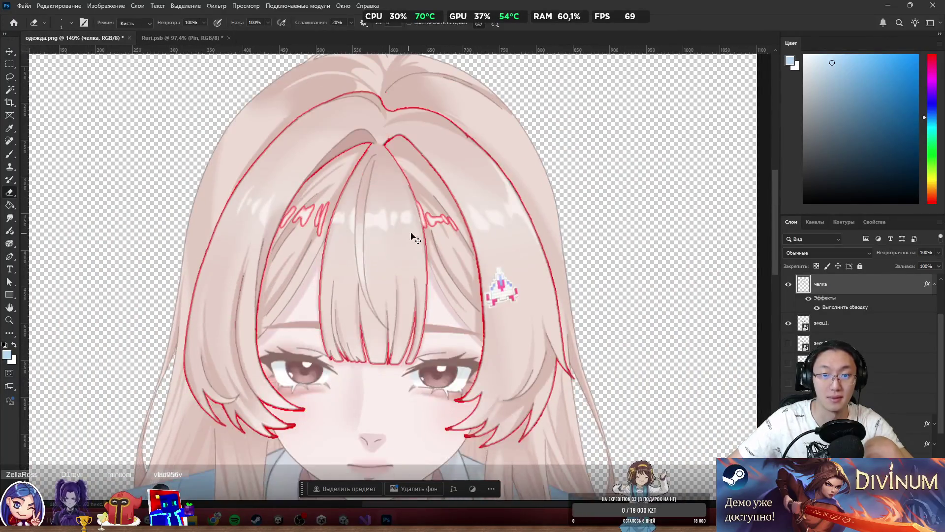
{"action": "scroll", "coordinate": [419, 238], "scroll_direction": "right", "scroll_amount": 1}
{"action": "scroll", "coordinate": [412, 245], "scroll_direction": "left", "scroll_amount": 1}
{"action": "scroll", "coordinate": [413, 244], "scroll_direction": "down", "scroll_amount": 1}
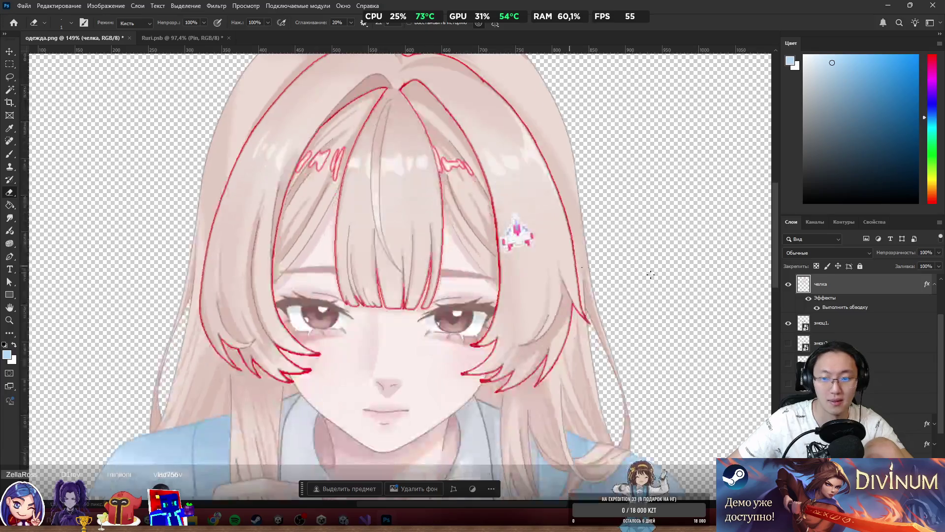
{"action": "left_click", "coordinate": [788, 307]}
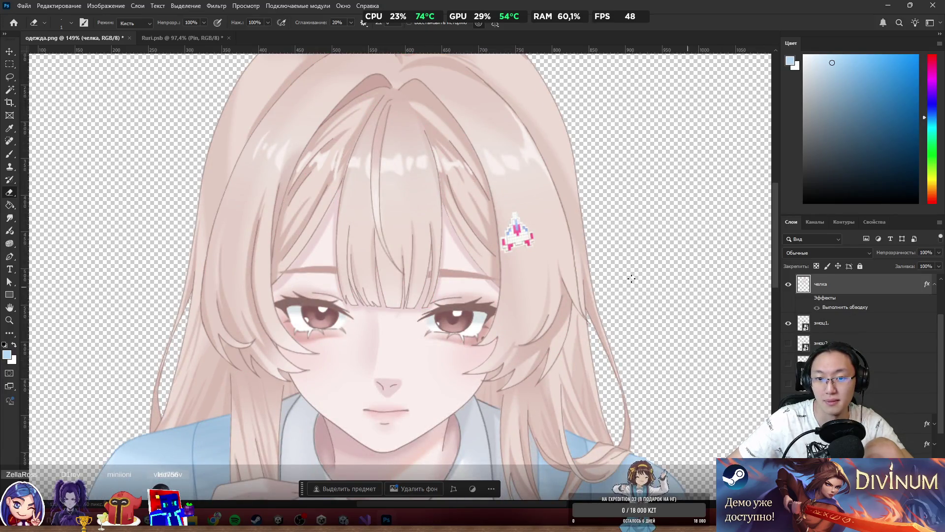
Step: Nudge the bangs slightly up and right with the Move tool and check the result
{"action": "mouse_move", "coordinate": [385, 249]}
{"action": "left_mouse_down"}
{"action": "mouse_move", "coordinate": [415, 249]}
{"action": "mouse_move", "coordinate": [420, 216]}
{"action": "left_mouse_up"}
{"action": "scroll", "coordinate": [393, 271], "scroll_direction": "down", "scroll_amount": 2}
{"action": "scroll", "coordinate": [363, 321], "scroll_direction": "up", "scroll_amount": 3}
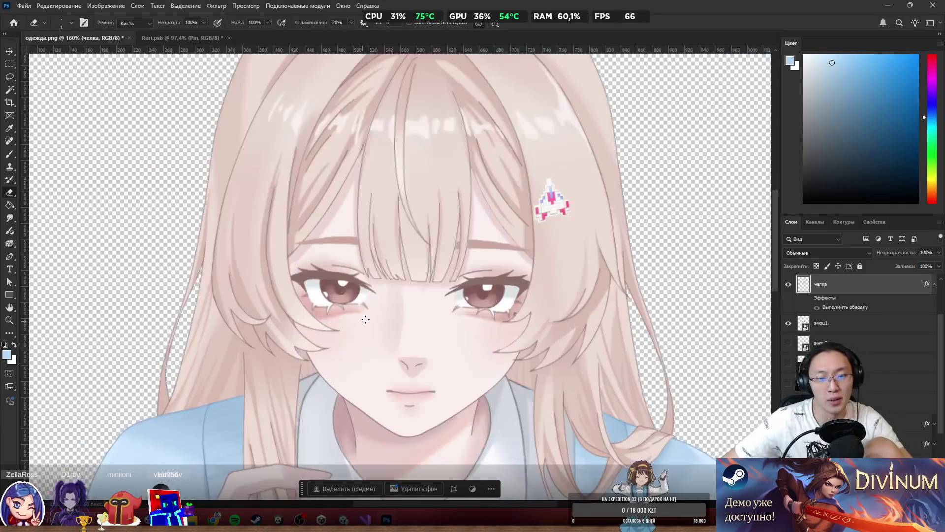
{"action": "scroll", "coordinate": [377, 305], "scroll_direction": "down", "scroll_amount": 2}
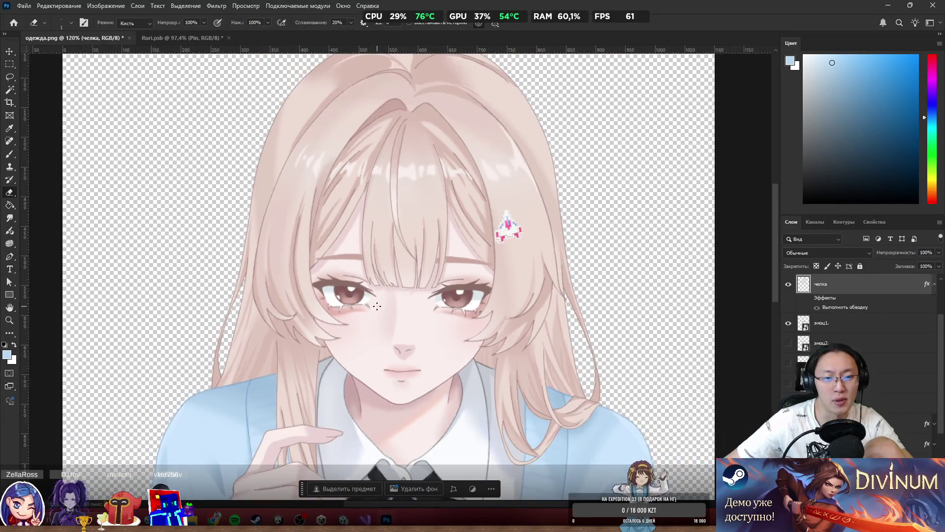
{"action": "scroll", "coordinate": [377, 306], "scroll_direction": "up", "scroll_amount": 3}
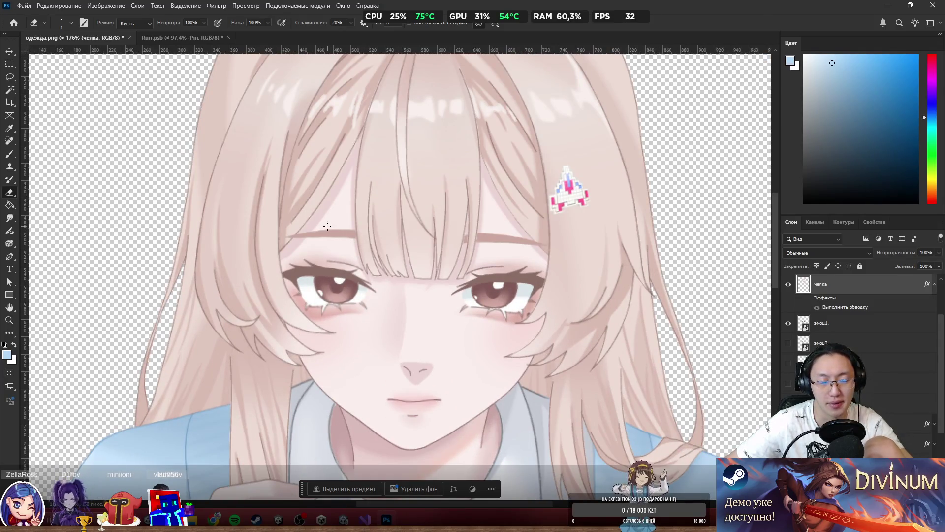
{"action": "scroll", "coordinate": [392, 310], "scroll_direction": "down", "scroll_amount": 6}
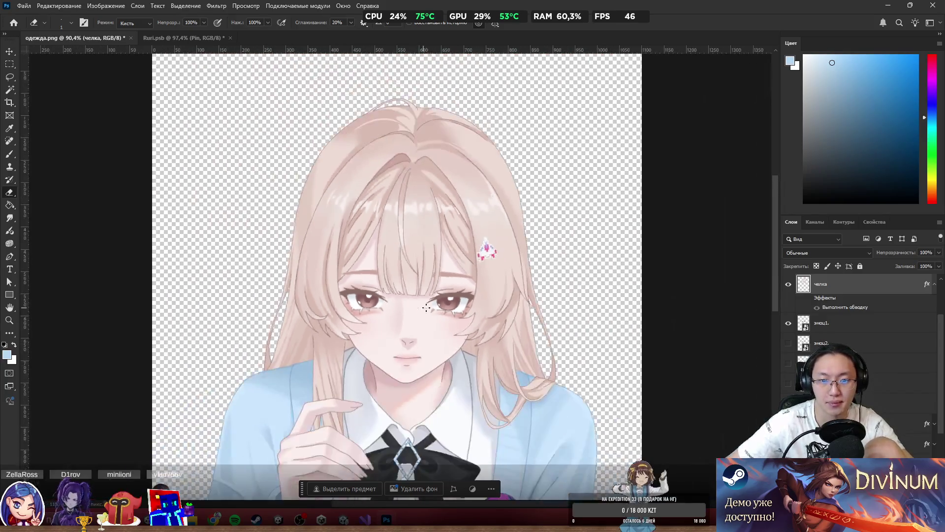
{"action": "scroll", "coordinate": [484, 327], "scroll_direction": "up", "scroll_amount": 6}
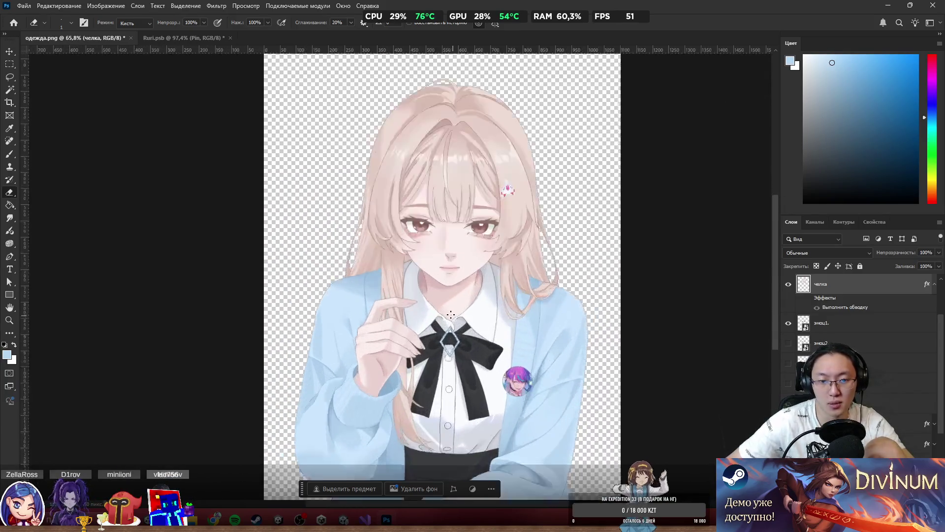
{"action": "scroll", "coordinate": [427, 304], "scroll_direction": "up", "scroll_amount": 4}
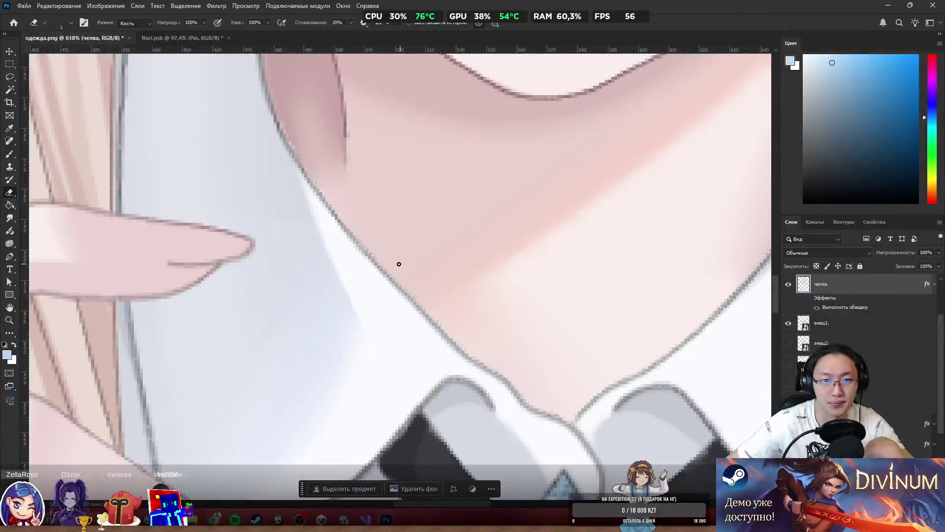
Step: Pick the layers at the neck through the stacked-layer menu, ending with Слой 1 active
{"action": "left_click", "coordinate": [317, 231], "text": "ctrl"}
{"action": "scroll", "coordinate": [321, 229], "scroll_direction": "up", "scroll_amount": 1}
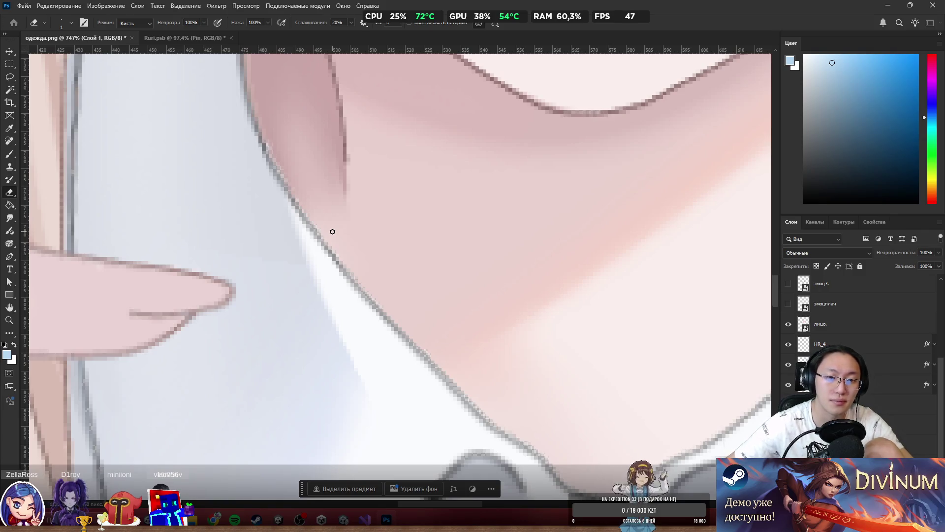
{"action": "scroll", "coordinate": [310, 152], "scroll_direction": "down", "scroll_amount": 3}
{"action": "right_click", "coordinate": [428, 161], "text": "ctrl"}
{"action": "left_click", "coordinate": [443, 147]}
{"action": "scroll", "coordinate": [383, 174], "scroll_direction": "down", "scroll_amount": 3}
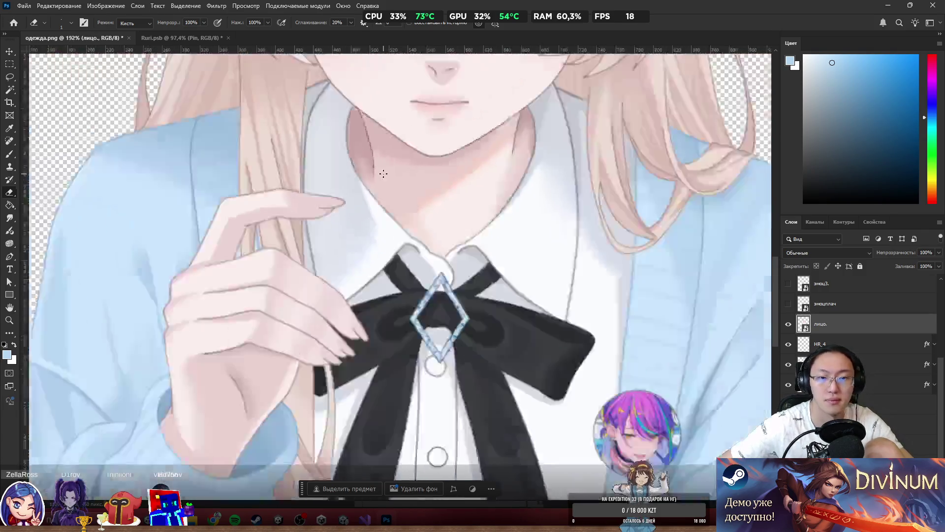
{"action": "scroll", "coordinate": [383, 173], "scroll_direction": "down", "scroll_amount": 1}
{"action": "right_click", "coordinate": [331, 199], "text": "ctrl"}
{"action": "left_click", "coordinate": [345, 204]}
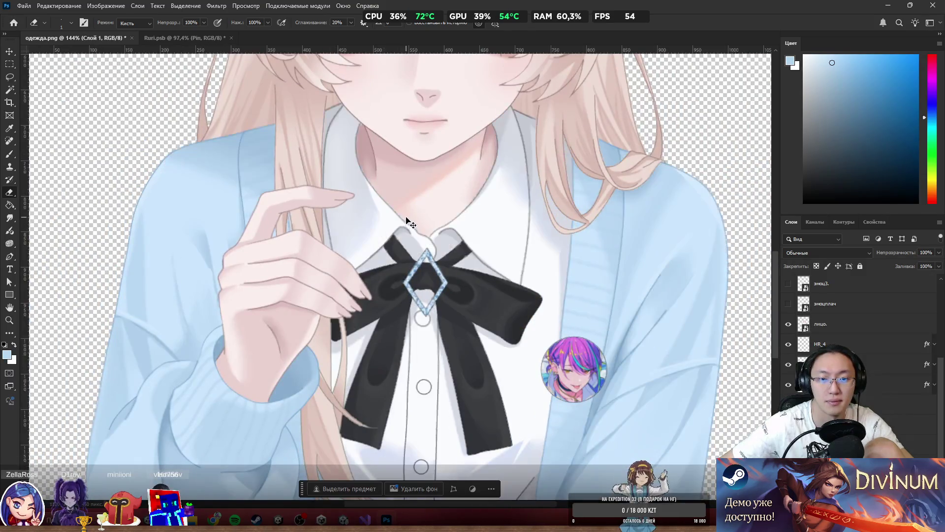
Step: Undo the erasing to restore the collar and jacket beside the neck
{"action": "scroll", "coordinate": [375, 184], "scroll_direction": "up", "scroll_amount": 2}
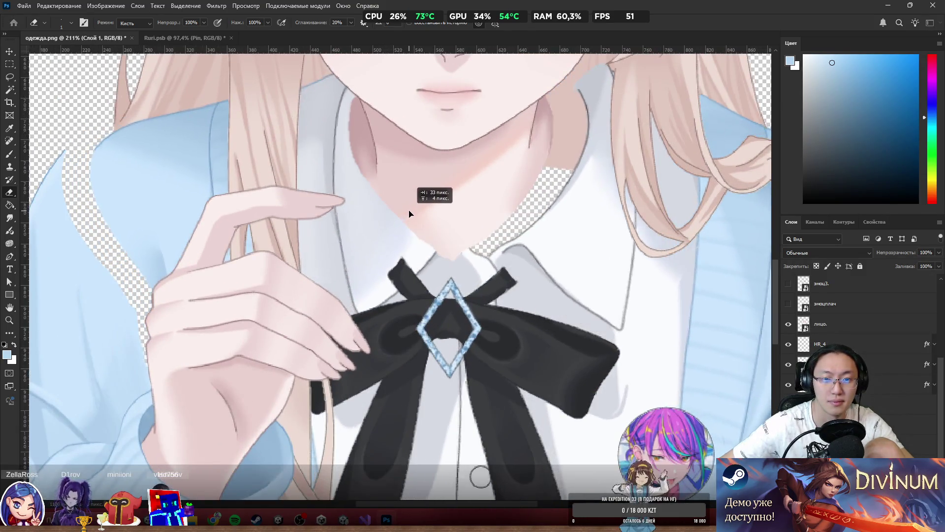
{"action": "key", "text": "ctrl+z"}
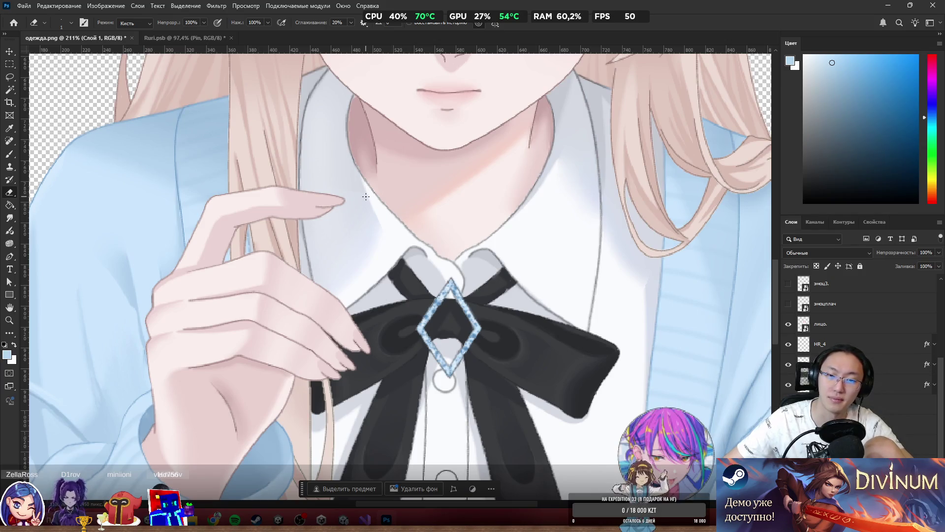
{"action": "scroll", "coordinate": [504, 336], "scroll_direction": "down", "scroll_amount": 5}
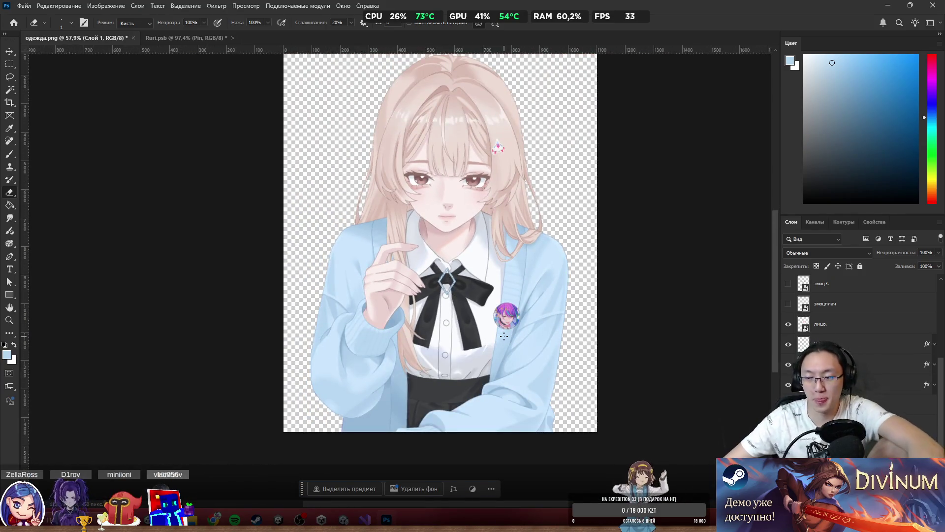
{"action": "scroll", "coordinate": [533, 304], "scroll_direction": "up", "scroll_amount": 3}
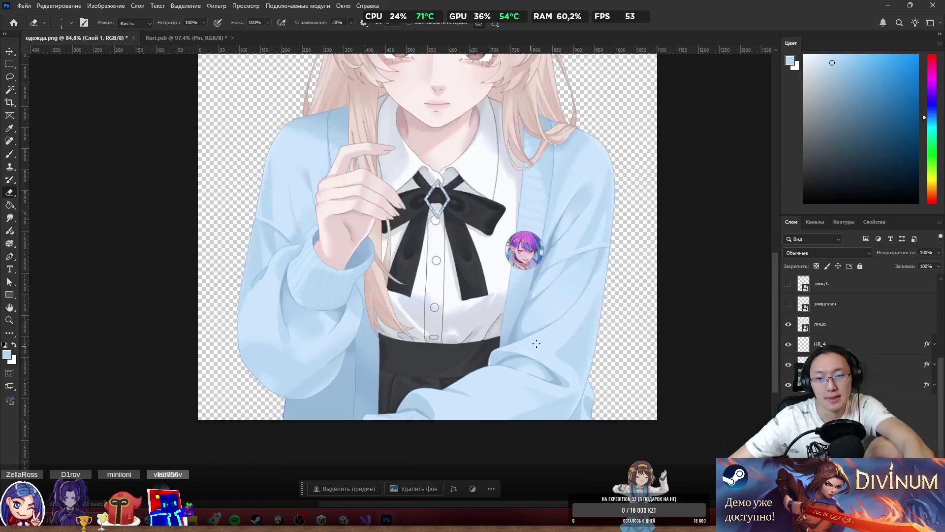
Step: Step through undo history on HR_2, keeping the version with the sleeve bottom erased
{"action": "key", "text": "ctrl+shift+z"}
{"action": "key", "text": "ctrl+z"}
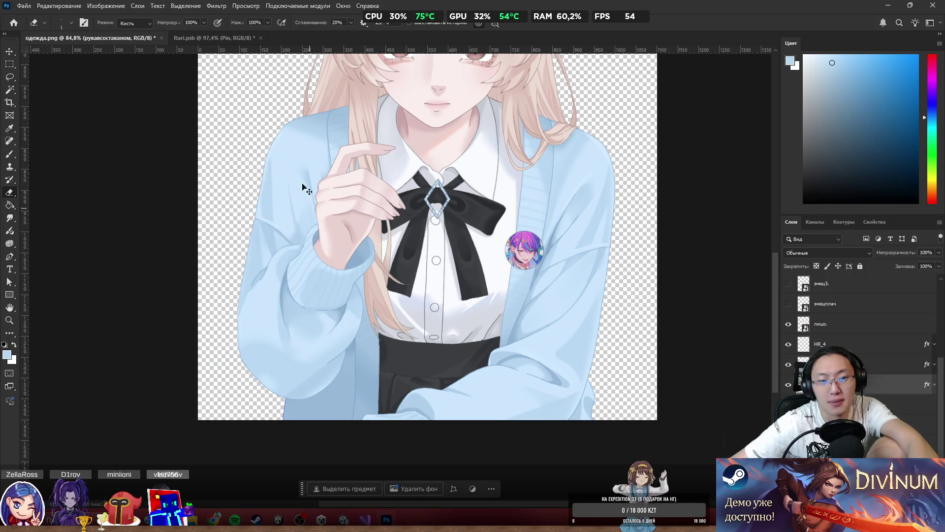
{"action": "left_click", "coordinate": [261, 226], "text": "ctrl"}
{"action": "left_click", "coordinate": [355, 309], "text": "ctrl"}
{"action": "key", "text": "ctrl+z"}
{"action": "key", "text": "ctrl+shift+z"}
{"action": "key", "text": "ctrl+z"}
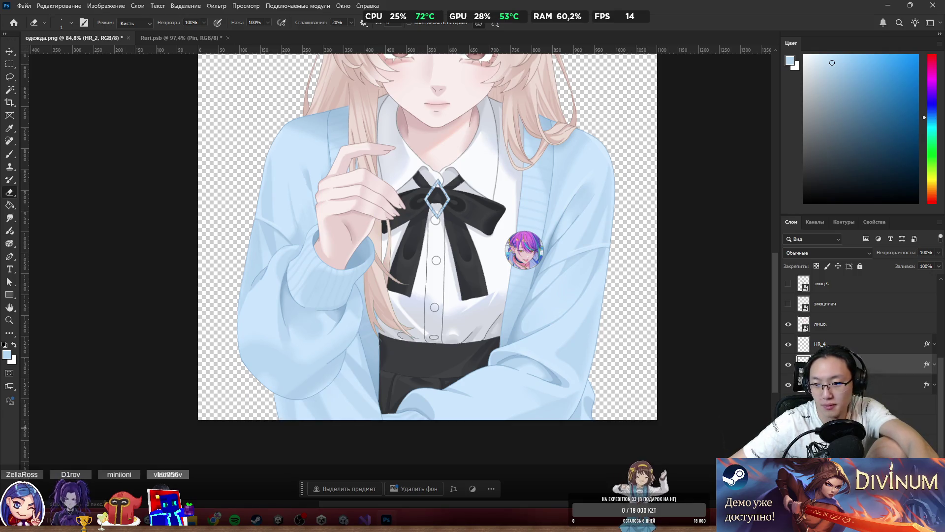
Step: Select several layers and rasterize them from the Layers panel context menu
{"action": "left_click", "coordinate": [837, 384], "text": "ctrl"}
{"action": "right_click", "coordinate": [837, 384]}
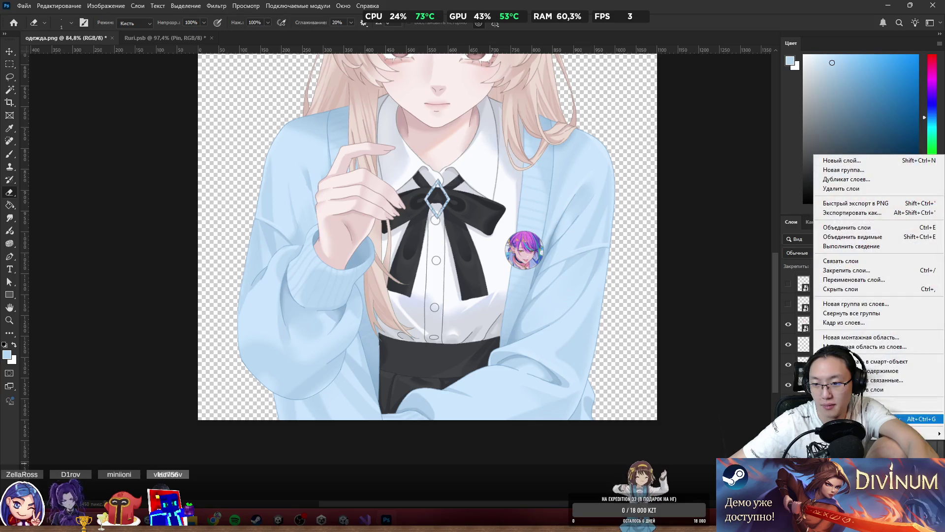
{"action": "left_click", "coordinate": [911, 404]}
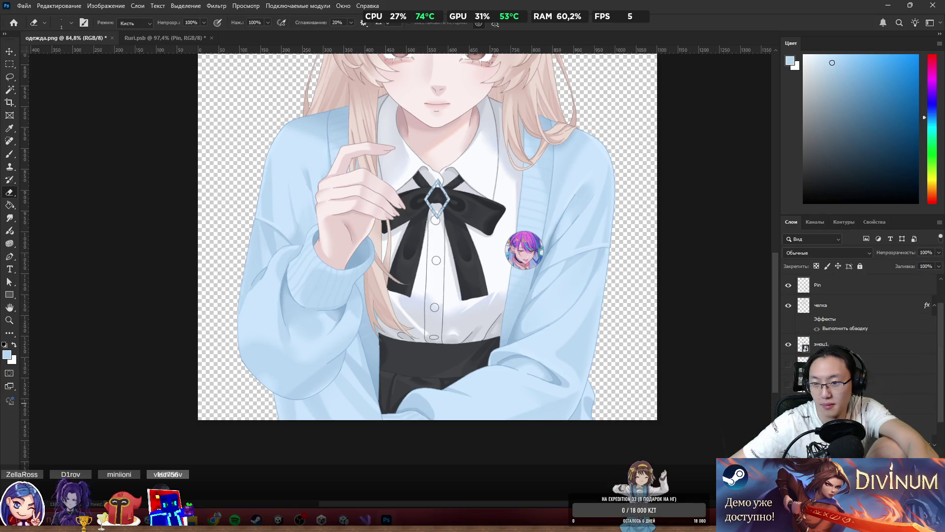
{"action": "right_click", "coordinate": [817, 343]}
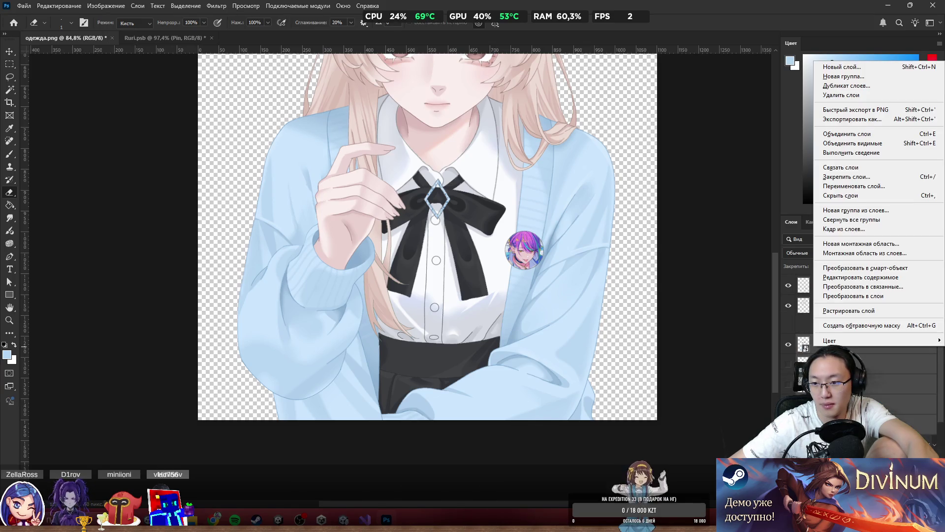
{"action": "left_click", "coordinate": [847, 310]}
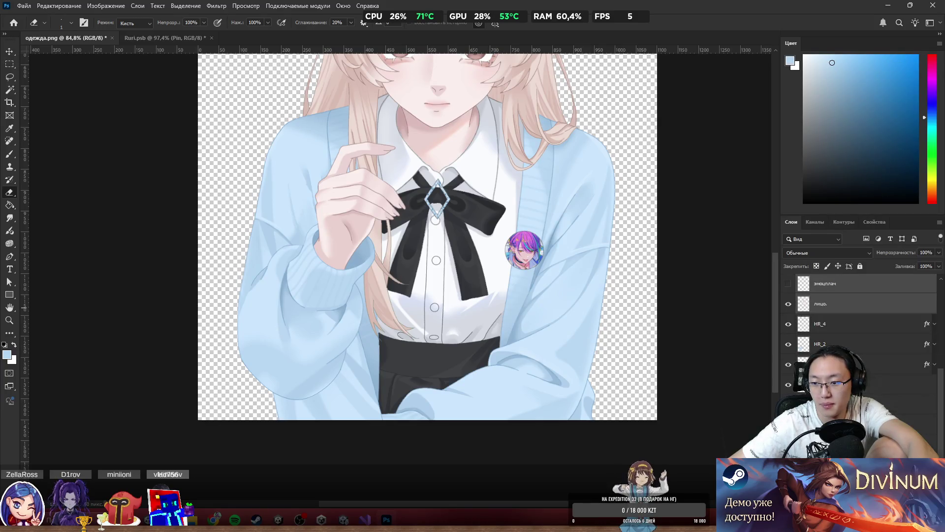
{"action": "scroll", "coordinate": [859, 325], "scroll_direction": "up", "scroll_amount": 5}
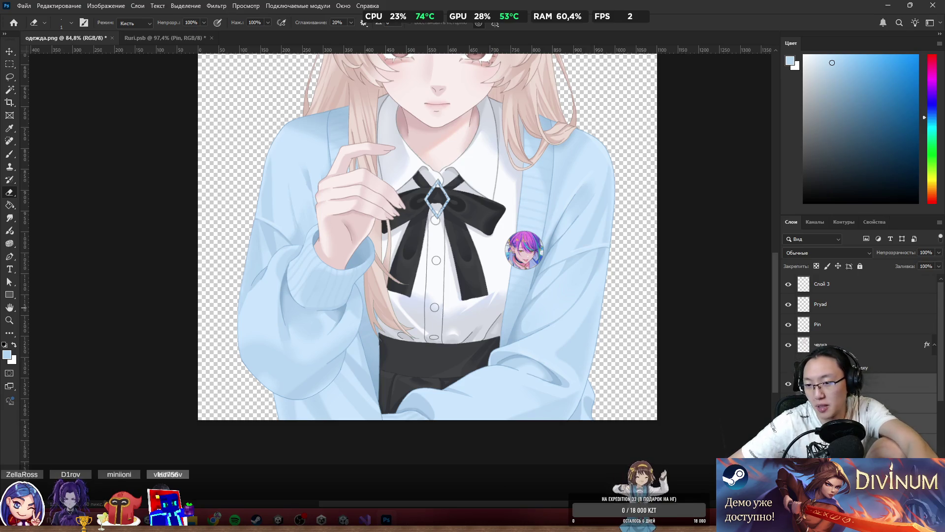
Step: Try eye variants by toggling layers in the эмоц1. common and эмоц2. sad groups
{"action": "scroll", "coordinate": [438, 236], "scroll_direction": "up", "scroll_amount": 3}
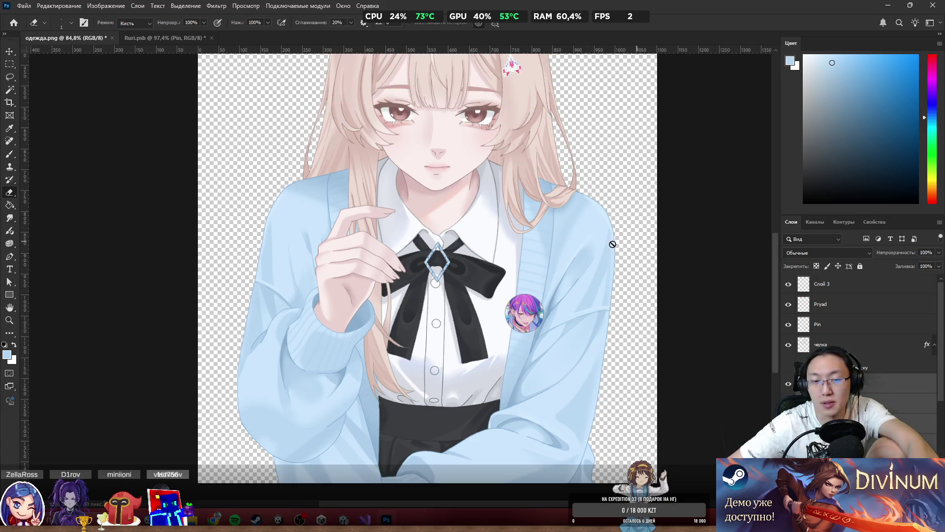
{"action": "scroll", "coordinate": [438, 217], "scroll_direction": "up", "scroll_amount": 4}
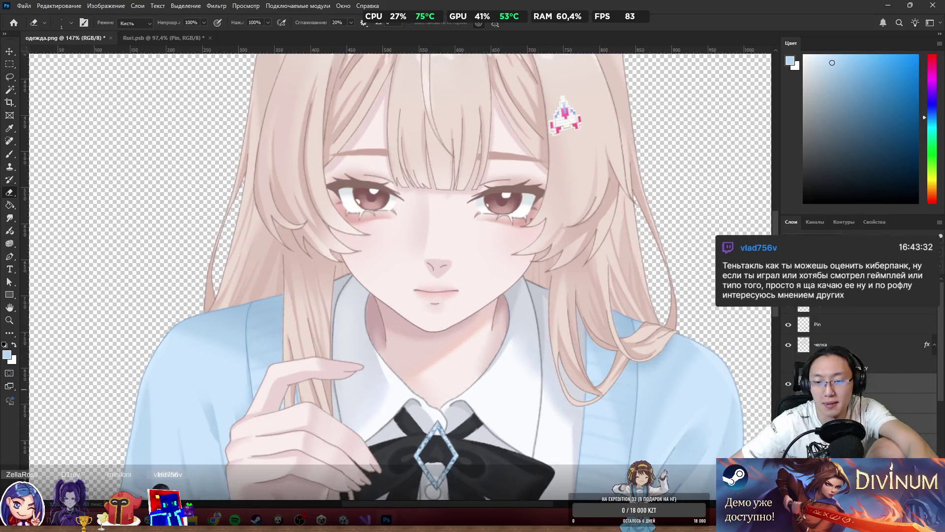
{"action": "left_click", "coordinate": [837, 383]}
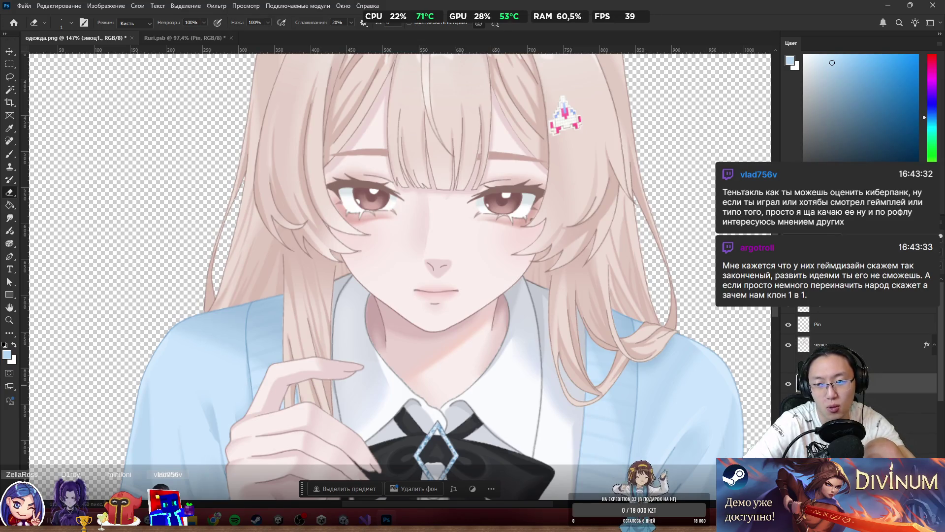
{"action": "left_click", "coordinate": [787, 379]}
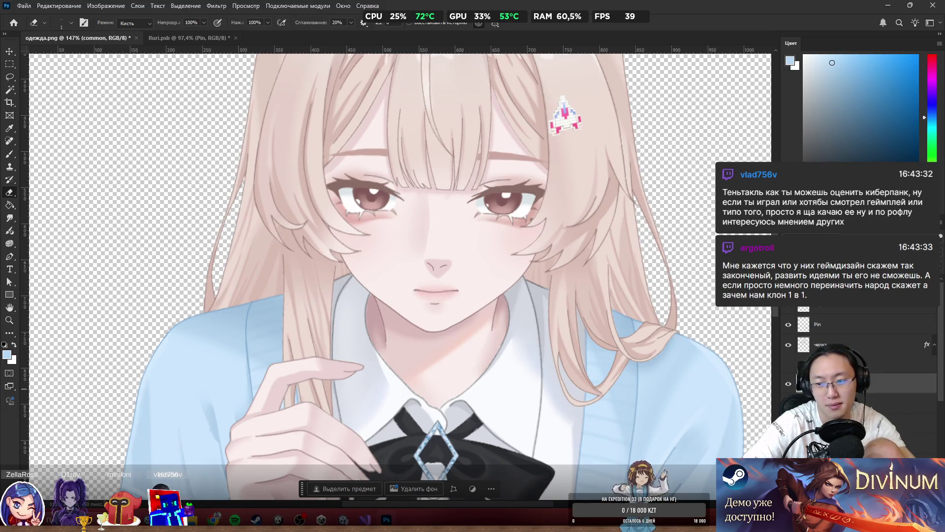
{"action": "left_click", "coordinate": [786, 387]}
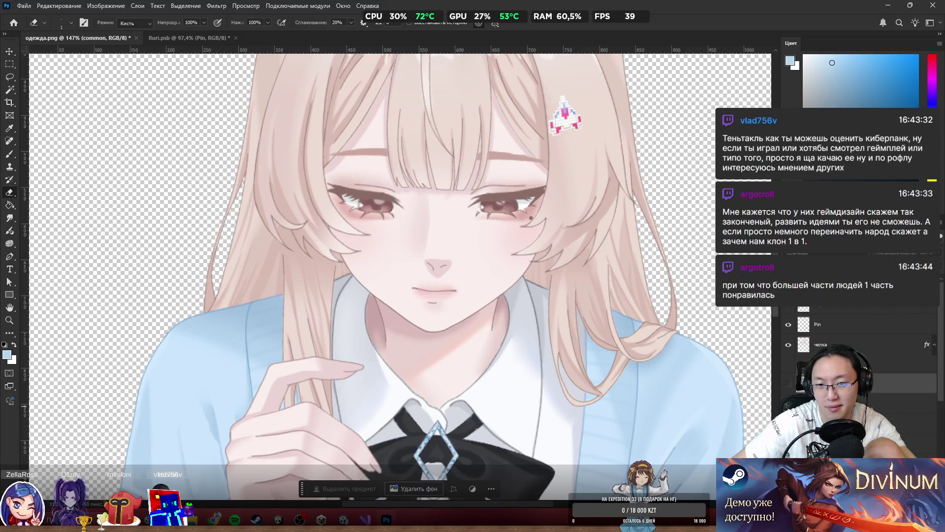
{"action": "left_click", "coordinate": [837, 405]}
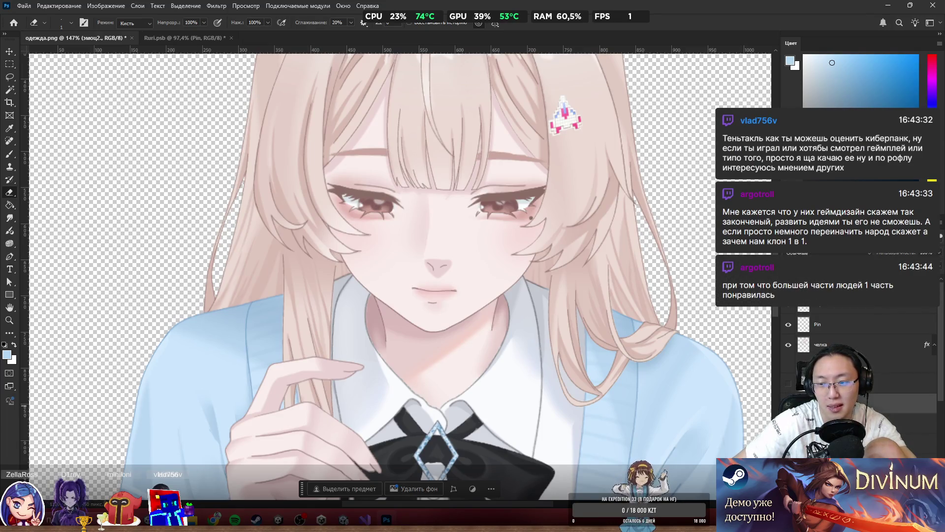
{"action": "left_click", "coordinate": [837, 425]}
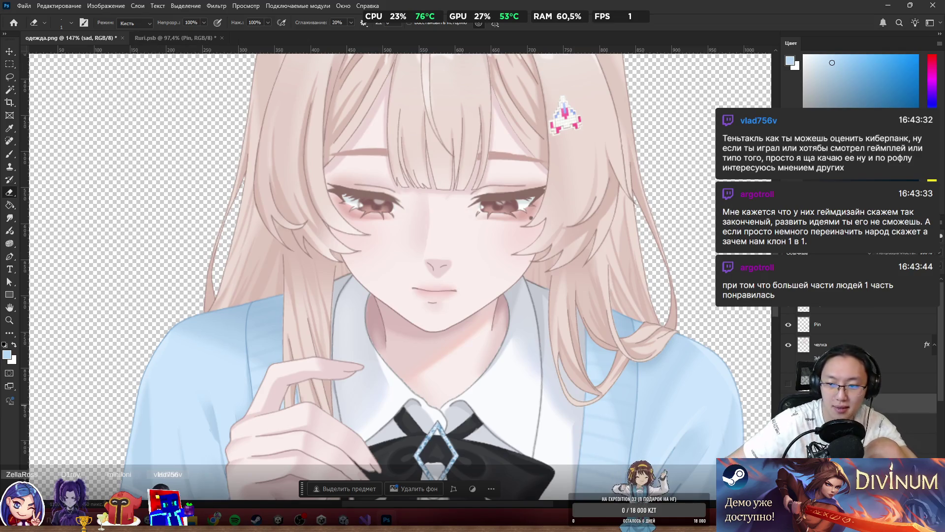
{"action": "left_click", "coordinate": [788, 424]}
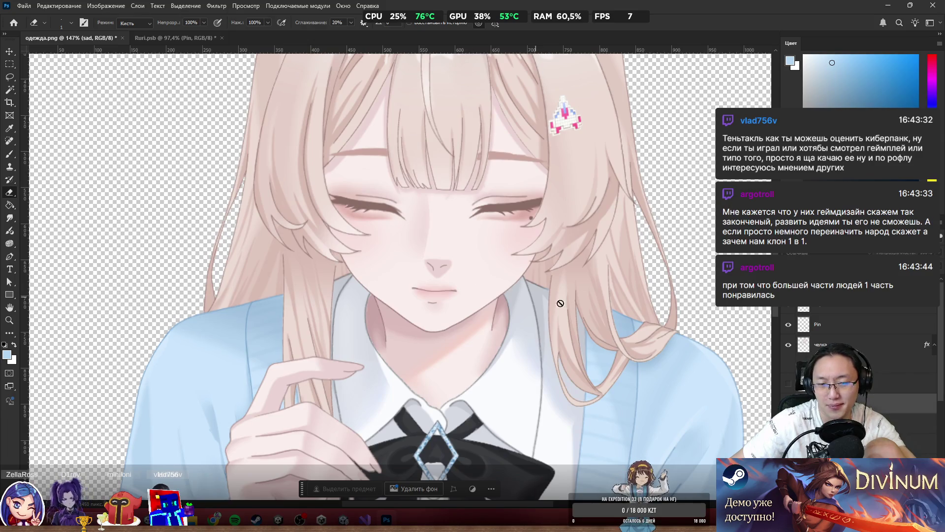
Step: Undo those changes, hide the open-eyes layer and show the closed-eyes layer
{"action": "key", "text": "ctrl+z"}
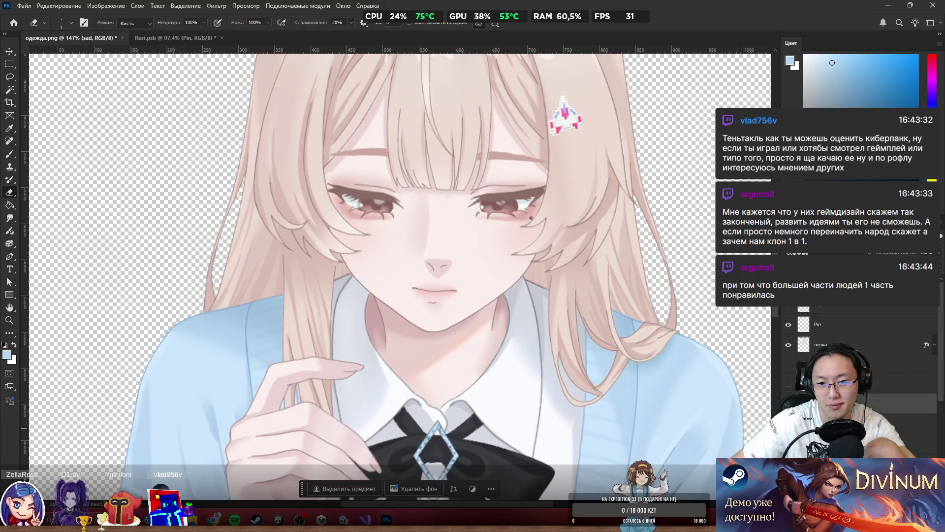
{"action": "key", "text": "ctrl+z"}
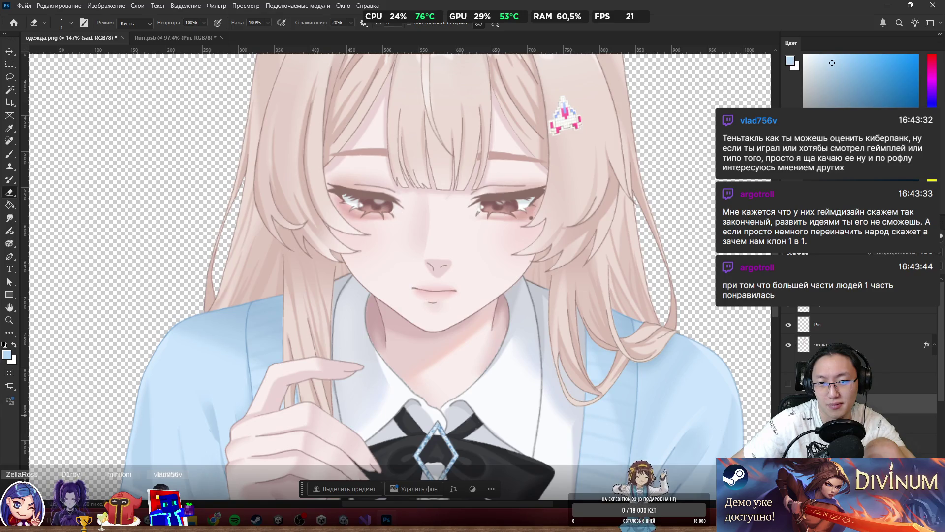
{"action": "left_click", "coordinate": [788, 283]}
{"action": "left_click", "coordinate": [788, 304]}
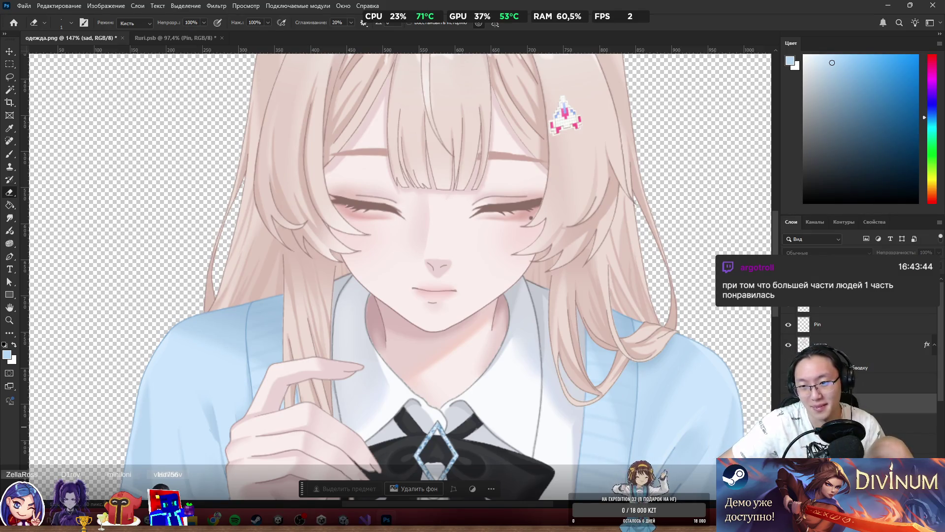
{"action": "left_click", "coordinate": [837, 424]}
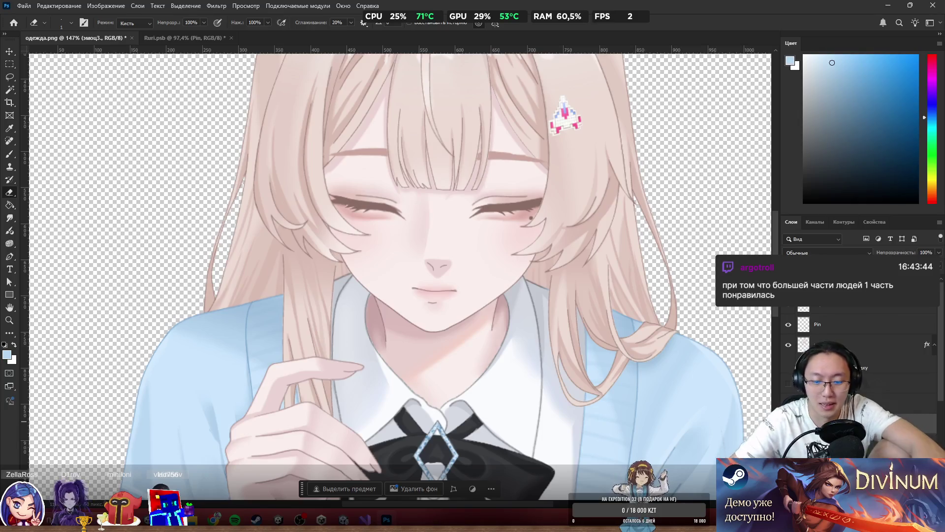
{"action": "left_click", "coordinate": [827, 384]}
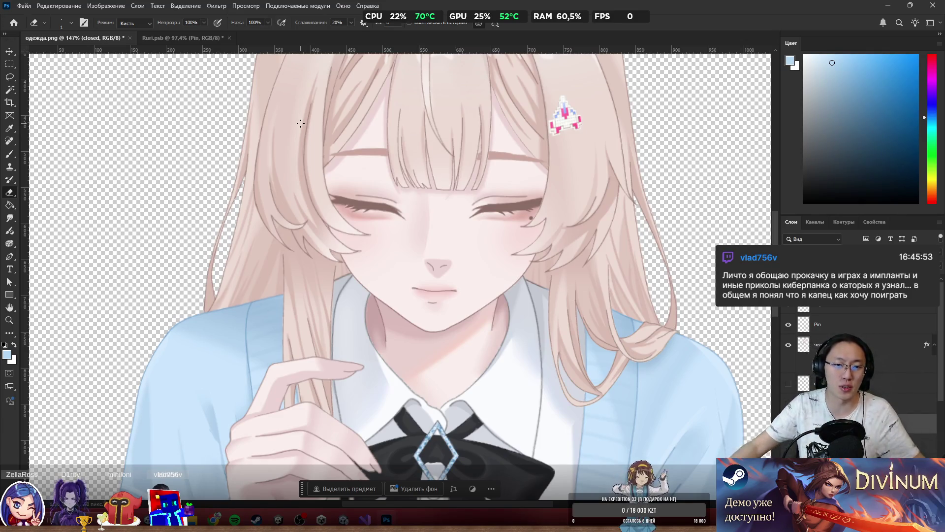
Step: Zoom in and out to inspect the tear streaks and chin, then select the эмоцплач layer
{"action": "scroll", "coordinate": [529, 148], "scroll_direction": "up", "scroll_amount": 5}
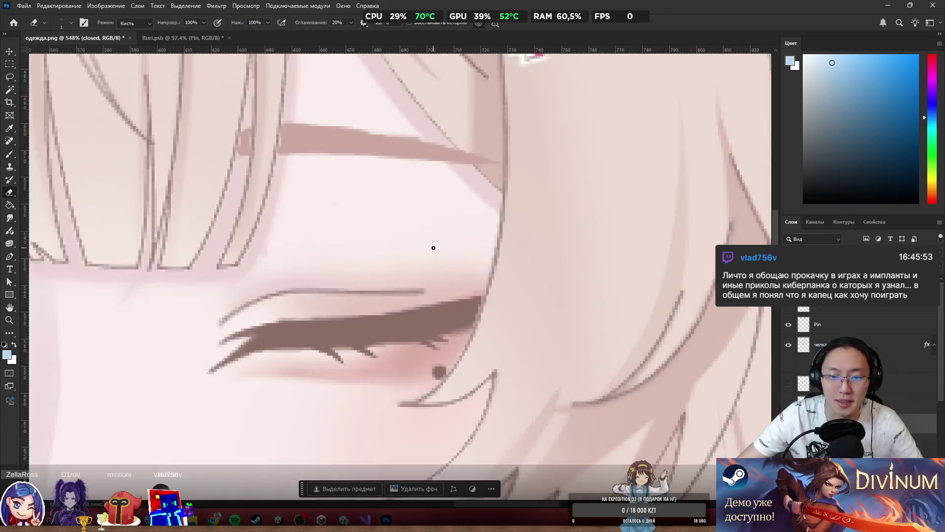
{"action": "scroll", "coordinate": [438, 248], "scroll_direction": "down", "scroll_amount": 6}
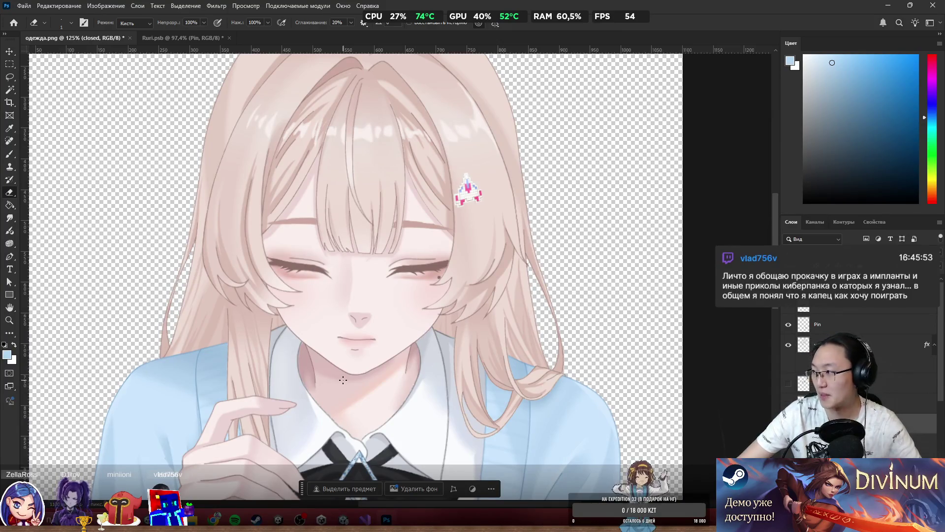
{"action": "scroll", "coordinate": [343, 380], "scroll_direction": "up", "scroll_amount": 3}
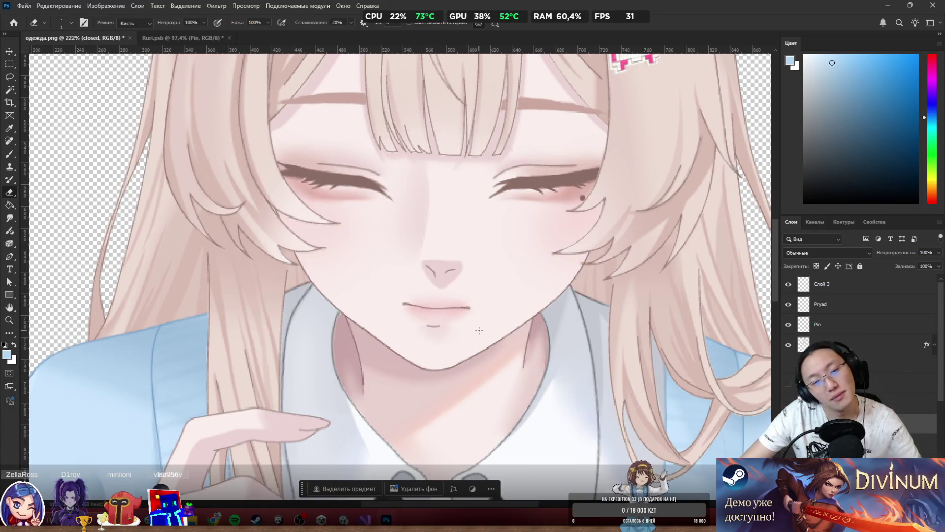
{"action": "scroll", "coordinate": [350, 279], "scroll_direction": "down", "scroll_amount": 3}
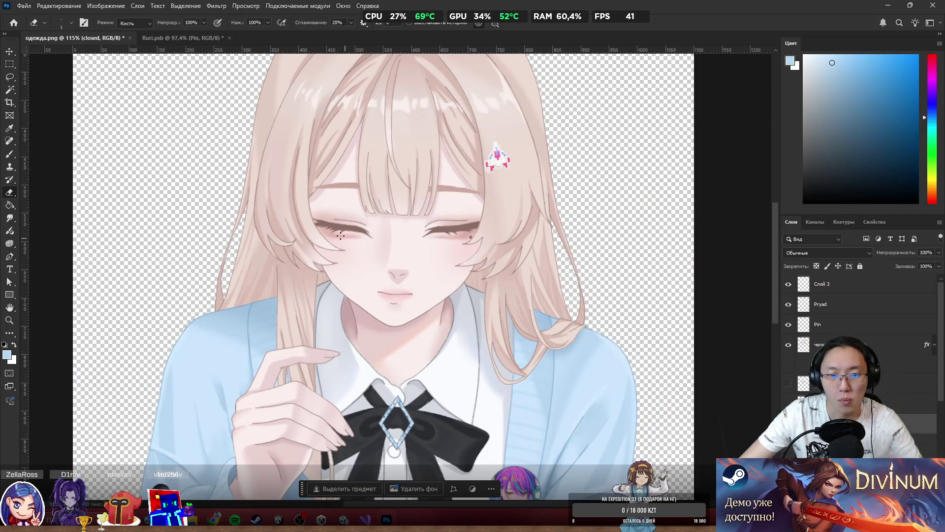
{"action": "scroll", "coordinate": [329, 231], "scroll_direction": "up", "scroll_amount": 1}
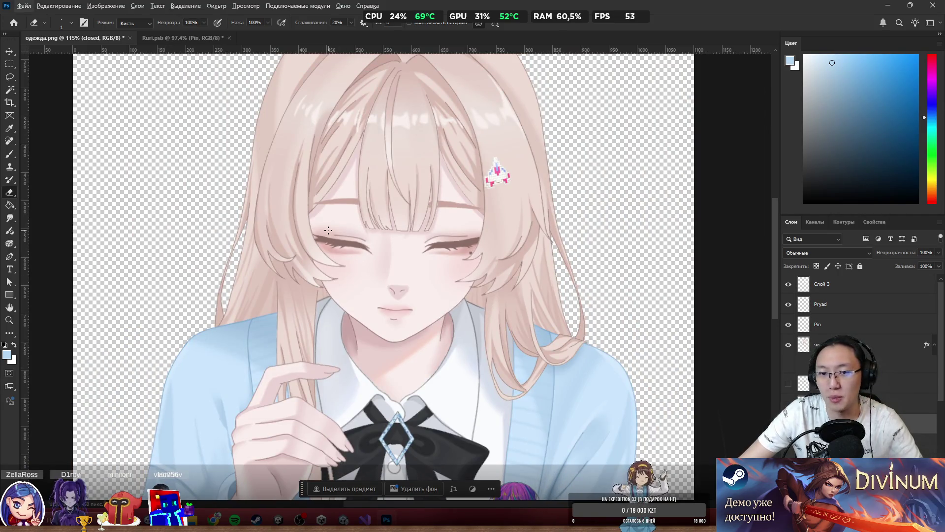
{"action": "scroll", "coordinate": [437, 329], "scroll_direction": "up", "scroll_amount": 2}
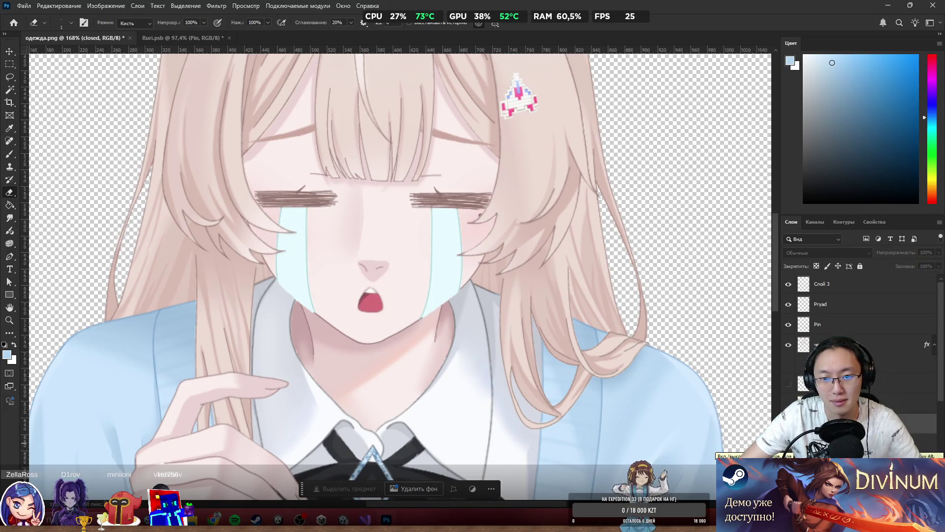
{"action": "scroll", "coordinate": [289, 301], "scroll_direction": "up", "scroll_amount": 8}
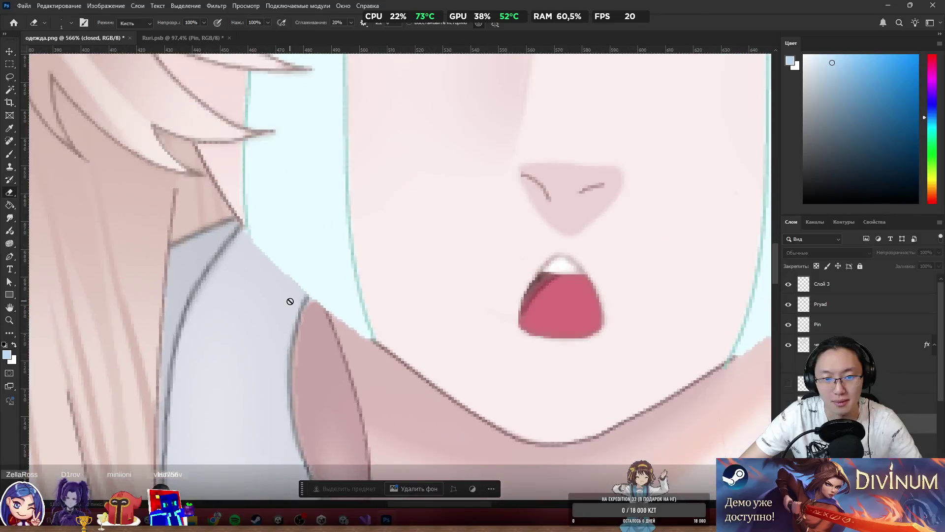
{"action": "scroll", "coordinate": [290, 301], "scroll_direction": "down", "scroll_amount": 8}
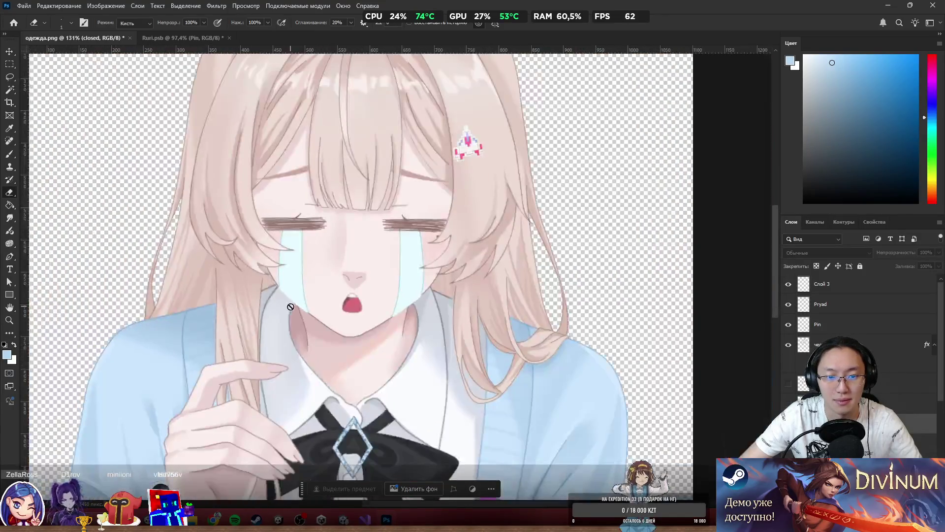
{"action": "scroll", "coordinate": [329, 322], "scroll_direction": "up", "scroll_amount": 5}
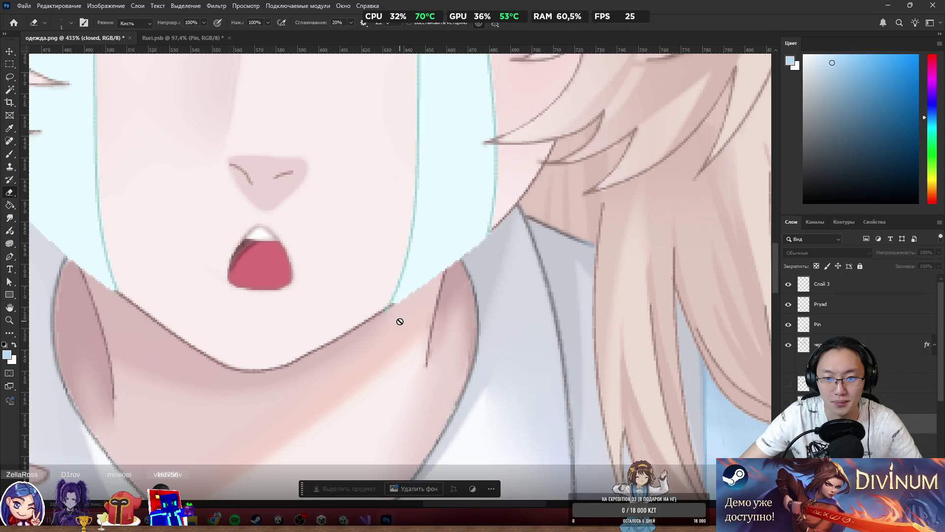
{"action": "scroll", "coordinate": [400, 322], "scroll_direction": "down", "scroll_amount": 4}
{"action": "scroll", "coordinate": [404, 319], "scroll_direction": "up", "scroll_amount": 2}
{"action": "scroll", "coordinate": [402, 320], "scroll_direction": "up", "scroll_amount": 5}
{"action": "scroll", "coordinate": [403, 320], "scroll_direction": "down", "scroll_amount": 5}
{"action": "scroll", "coordinate": [403, 321], "scroll_direction": "down", "scroll_amount": 4}
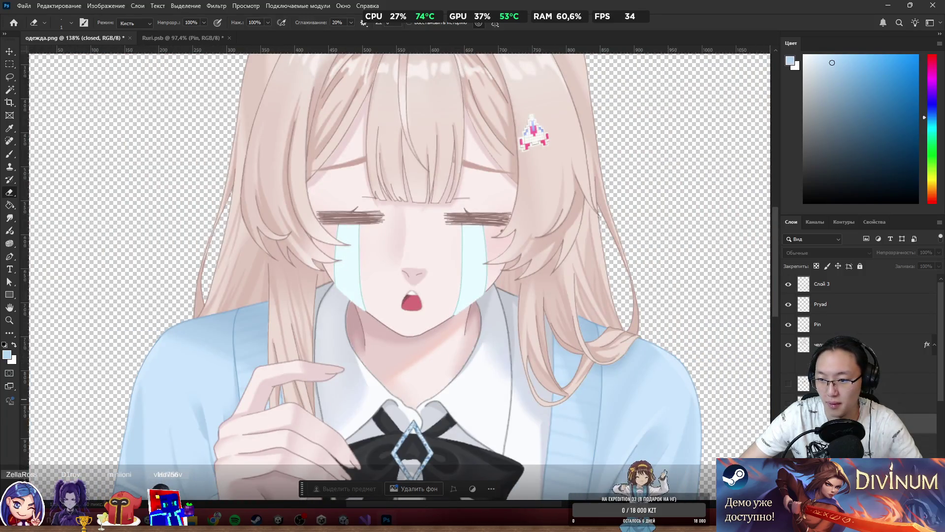
{"action": "left_click", "coordinate": [837, 423]}
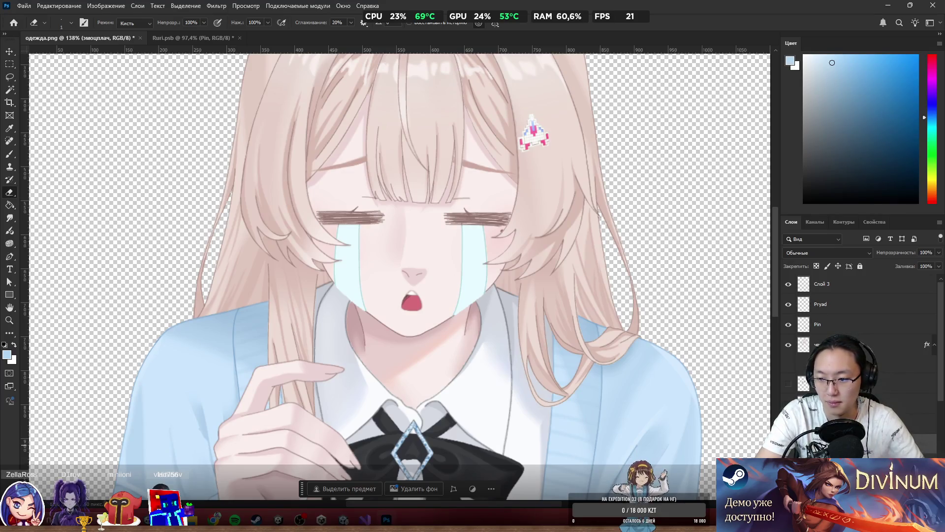
Step: Hide the cry layer and show the open-eyed common expression
{"action": "left_click", "coordinate": [837, 403]}
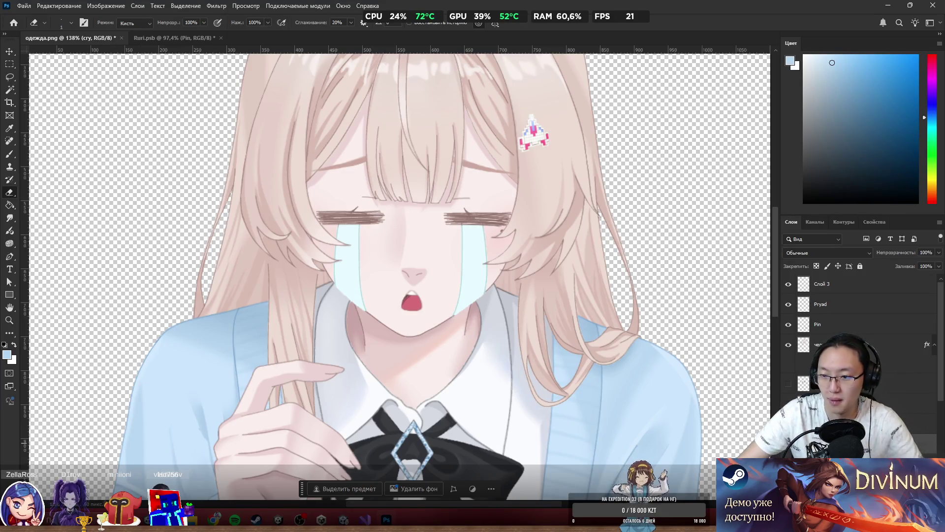
{"action": "left_click", "coordinate": [788, 404]}
{"action": "left_click", "coordinate": [788, 383]}
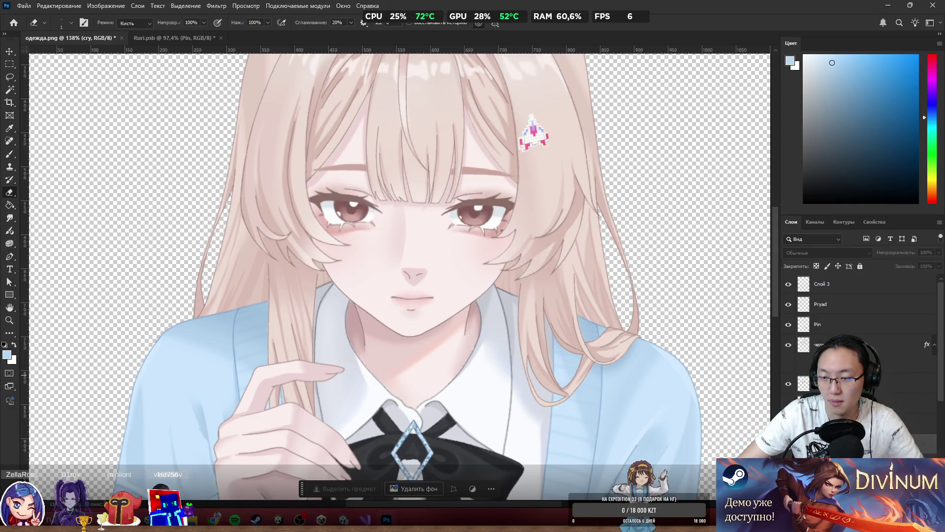
Step: Toggle Группа 1 off and back on to compare, then select the common layer
{"action": "left_click", "coordinate": [807, 380]}
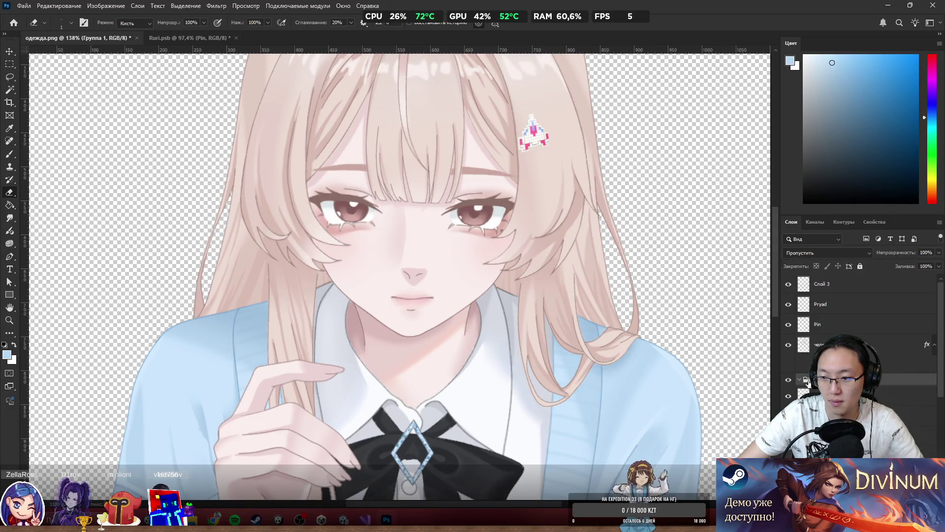
{"action": "left_click", "coordinate": [789, 379]}
{"action": "left_click", "coordinate": [789, 380]}
{"action": "left_click", "coordinate": [807, 393]}
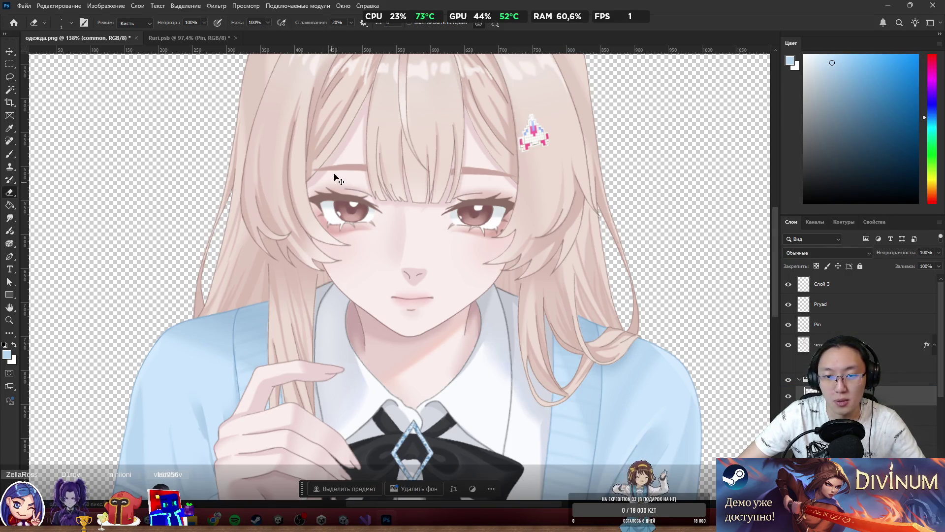
{"action": "scroll", "coordinate": [389, 199], "scroll_direction": "up", "scroll_amount": 4}
{"action": "scroll", "coordinate": [595, 199], "scroll_direction": "down", "scroll_amount": 1}
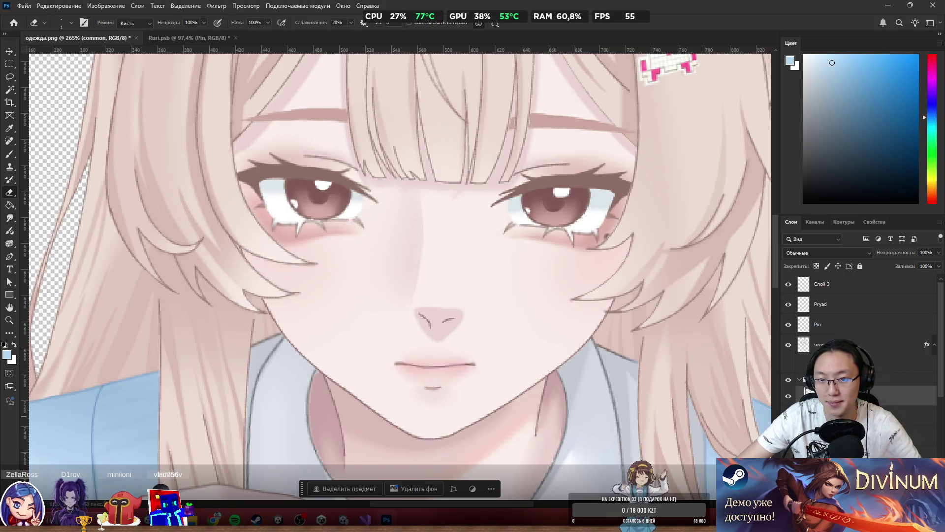
{"action": "scroll", "coordinate": [626, 277], "scroll_direction": "down", "scroll_amount": 5}
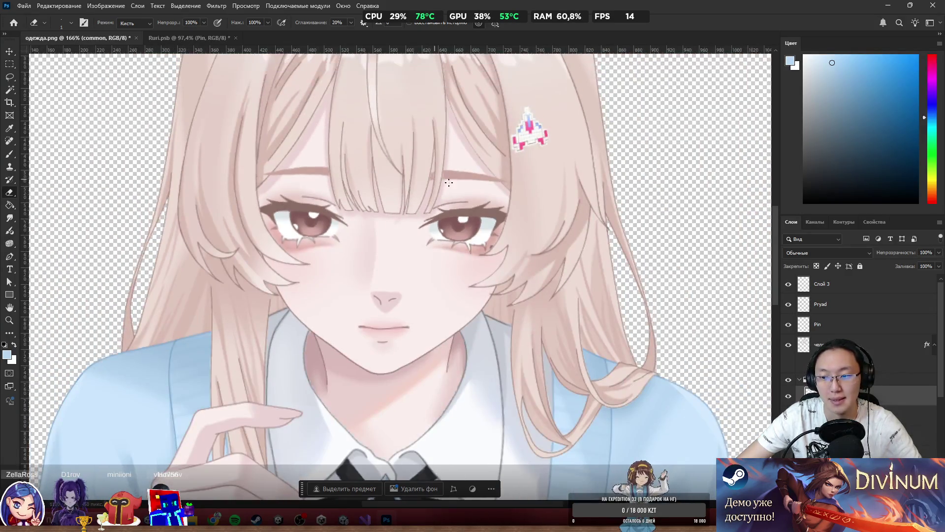
{"action": "key", "text": "l"}
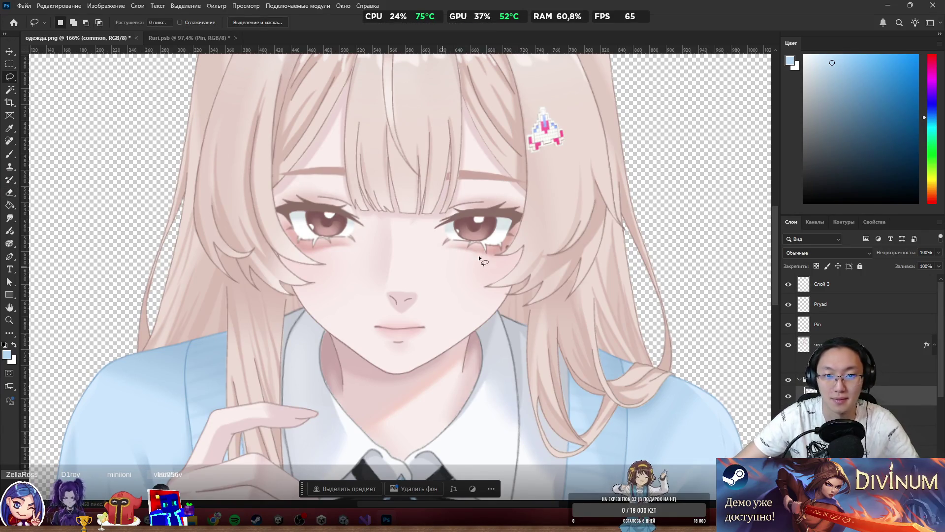
Step: Lasso both eyebrows on the common face
{"action": "left_click_drag", "start_coordinate": [341, 152], "coordinate": [248, 179]}
{"action": "mouse_move", "coordinate": [304, 187]}
{"action": "left_mouse_down"}
{"action": "mouse_move", "coordinate": [503, 190]}
{"action": "mouse_move", "coordinate": [538, 151]}
{"action": "mouse_move", "coordinate": [442, 128]}
{"action": "left_mouse_up"}
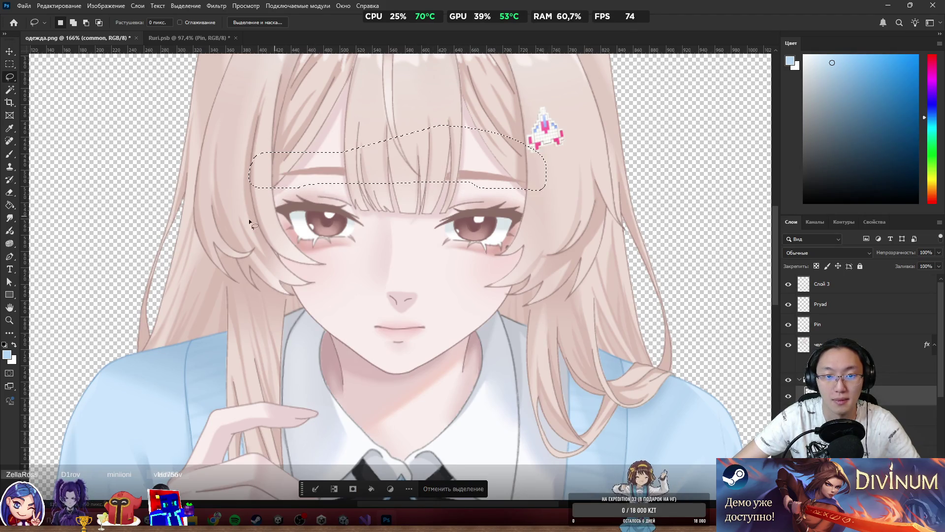
{"action": "scroll", "coordinate": [298, 195], "scroll_direction": "up", "scroll_amount": 3}
{"action": "left_click_drag", "start_coordinate": [153, 172], "coordinate": [467, 193]}
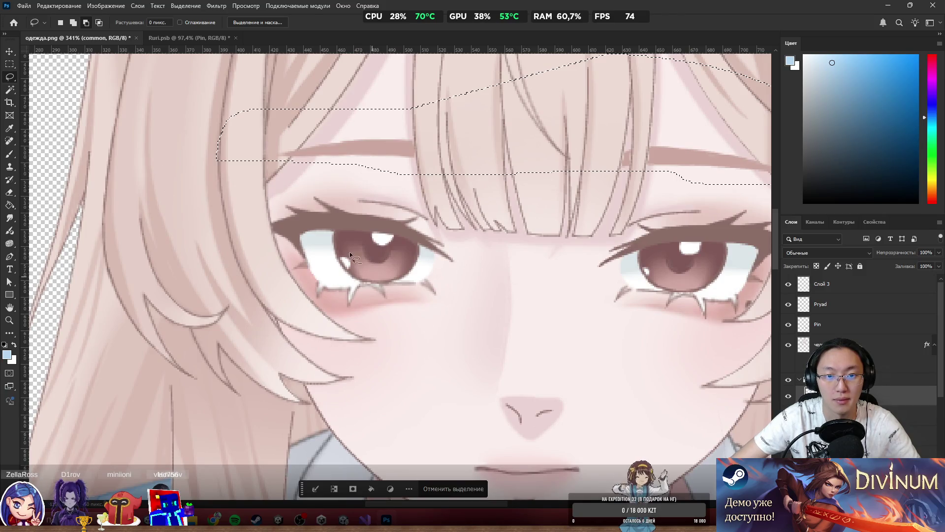
{"action": "scroll", "coordinate": [614, 187], "scroll_direction": "down", "scroll_amount": 3}
{"action": "scroll", "coordinate": [398, 220], "scroll_direction": "up", "scroll_amount": 1}
Step: Cut the eyebrow selection to a new layer named common_brown
{"action": "right_click", "coordinate": [398, 222]}
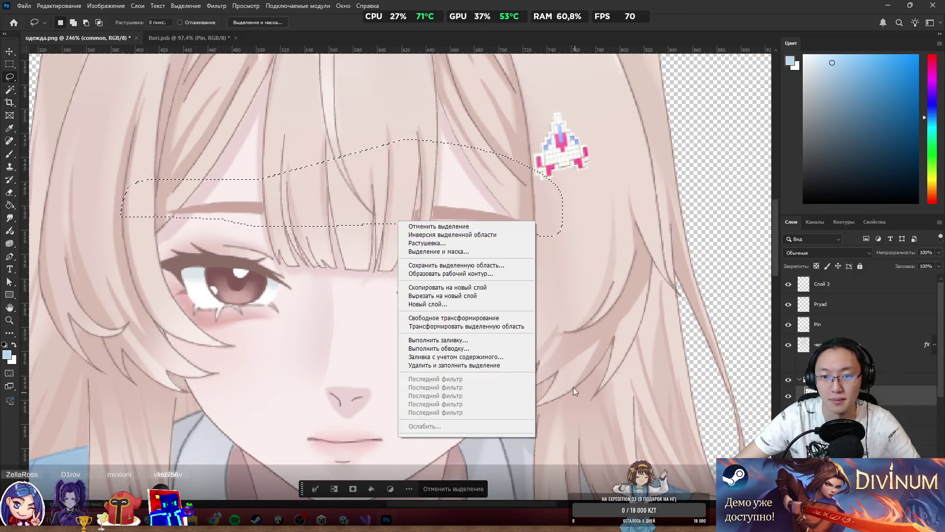
{"action": "left_click", "coordinate": [443, 295]}
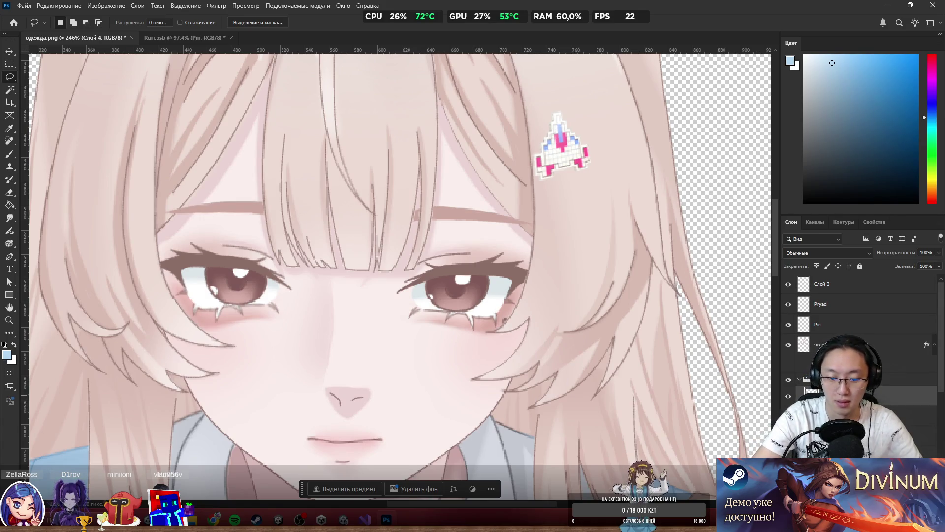
{"action": "key", "text": "alt+bracketleft"}
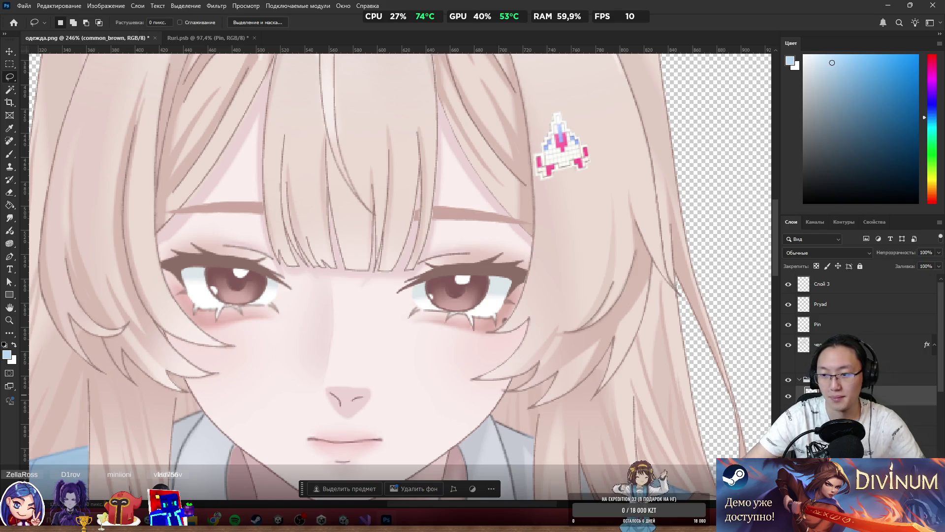
{"action": "scroll", "coordinate": [400, 275], "scroll_direction": "left", "scroll_amount": 2}
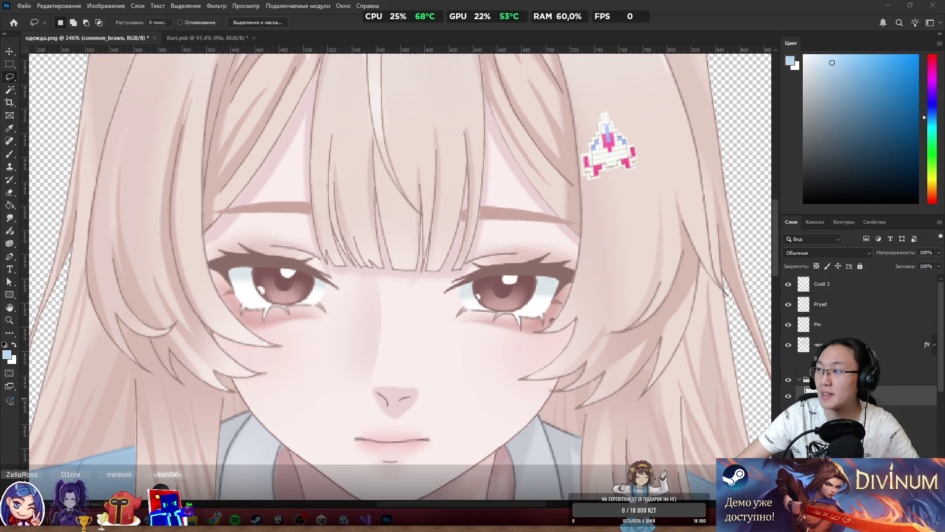
Step: Switch to the browser showing an empty English→Russian Google Translate page
{"action": "type", "text": "tra"}
{"action": "key", "text": "Return"}
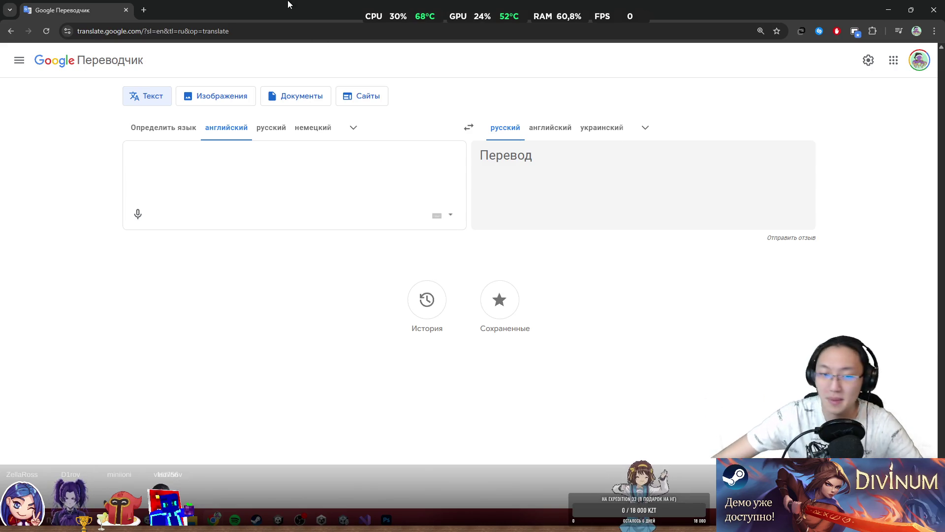
Step: Translate the Russian 'брови' into English ('brows'), then minimise Chrome back to Photoshop
{"action": "left_click", "coordinate": [261, 142]}
{"action": "type", "text": ","}
{"action": "key", "text": "BackSpace"}
{"action": "type", "text": "болвит"}
{"action": "key", "text": "BackSpace"}
{"action": "key", "text": "BackSpace"}
{"action": "key", "text": "BackSpace"}
{"action": "key", "text": "BackSpace"}
{"action": "key", "text": "BackSpace"}
{"action": "type", "text": "рови"}
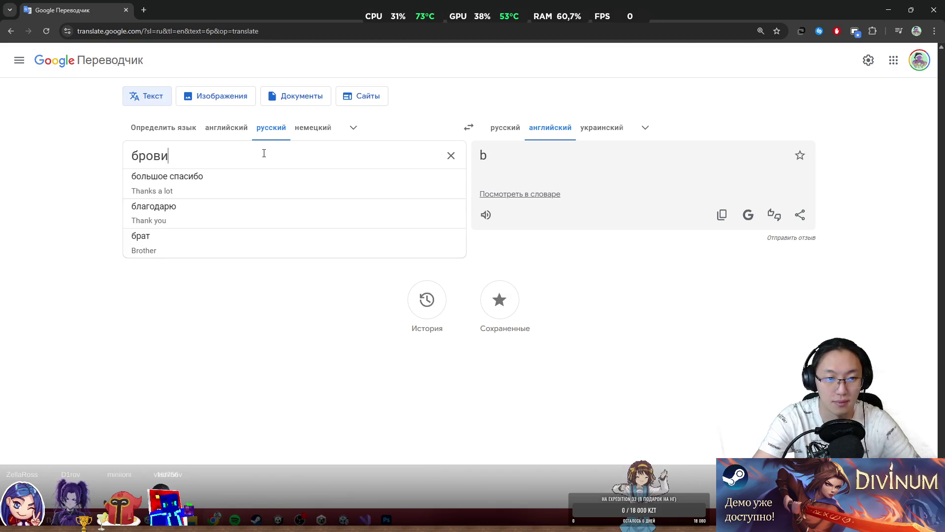
{"action": "key", "text": "super+Down"}
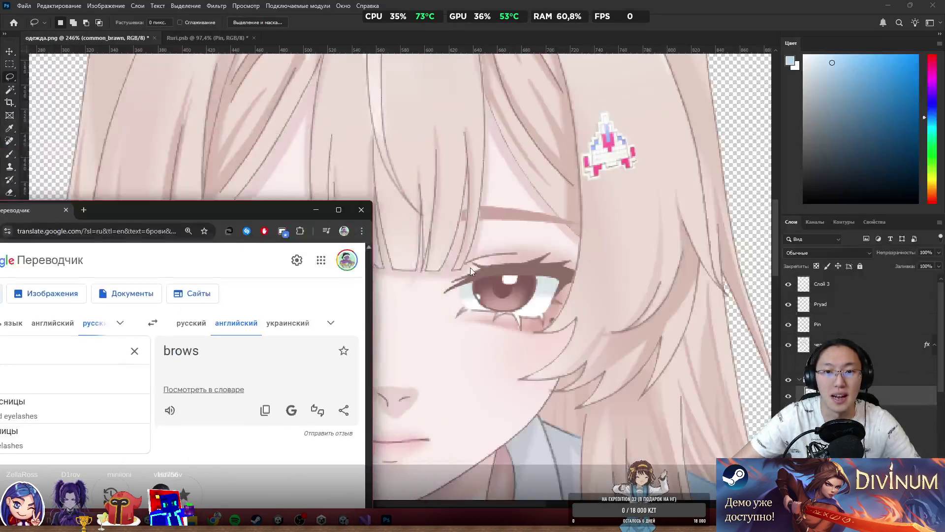
{"action": "key", "text": "super+Down"}
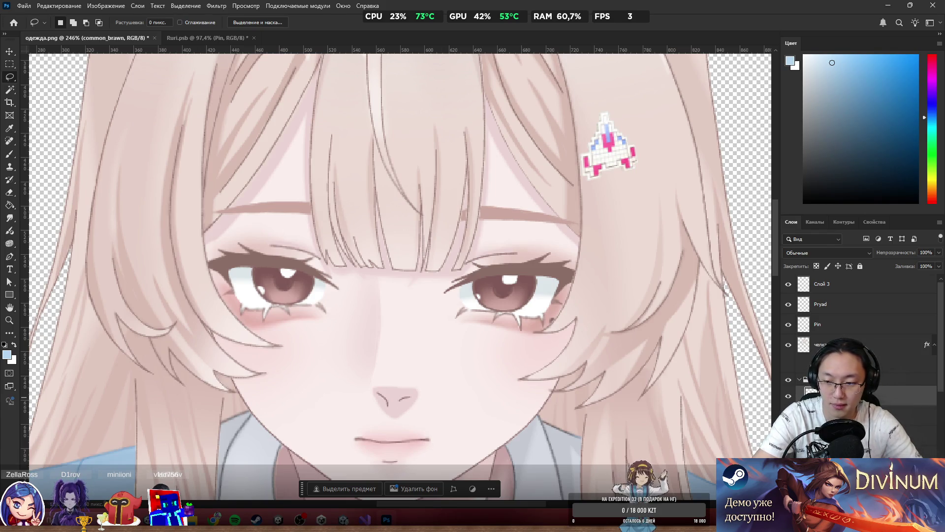
{"action": "left_click", "coordinate": [891, 387]}
{"action": "left_click", "coordinate": [788, 395]}
{"action": "left_click", "coordinate": [788, 395]}
{"action": "left_click", "coordinate": [788, 396]}
{"action": "left_click", "coordinate": [788, 395]}
{"action": "scroll", "coordinate": [368, 276], "scroll_direction": "down", "scroll_amount": 3}
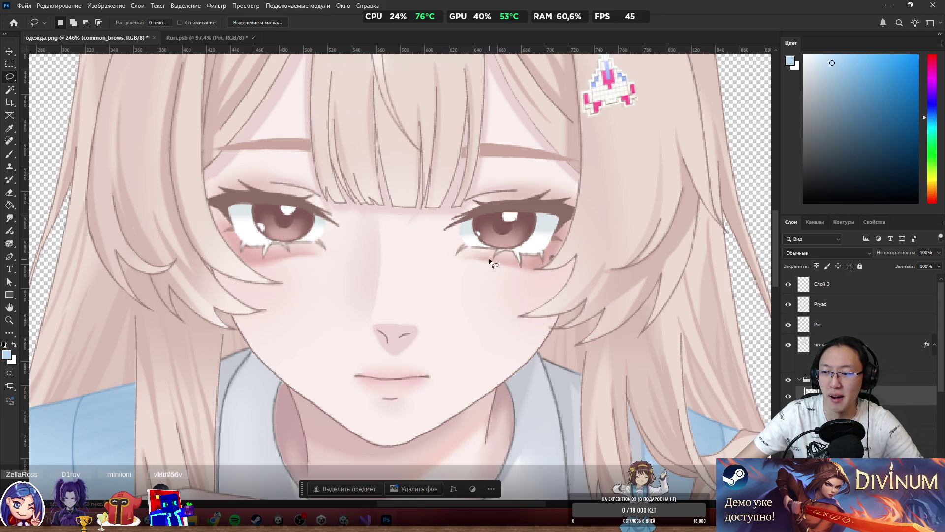
{"action": "scroll", "coordinate": [236, 143], "scroll_direction": "up", "scroll_amount": 3}
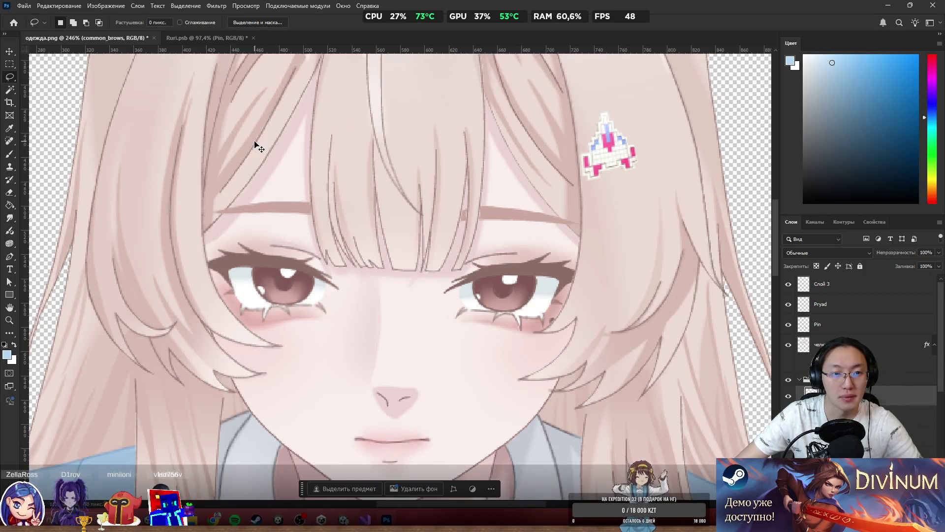
{"action": "left_click", "coordinate": [301, 135], "text": "ctrl"}
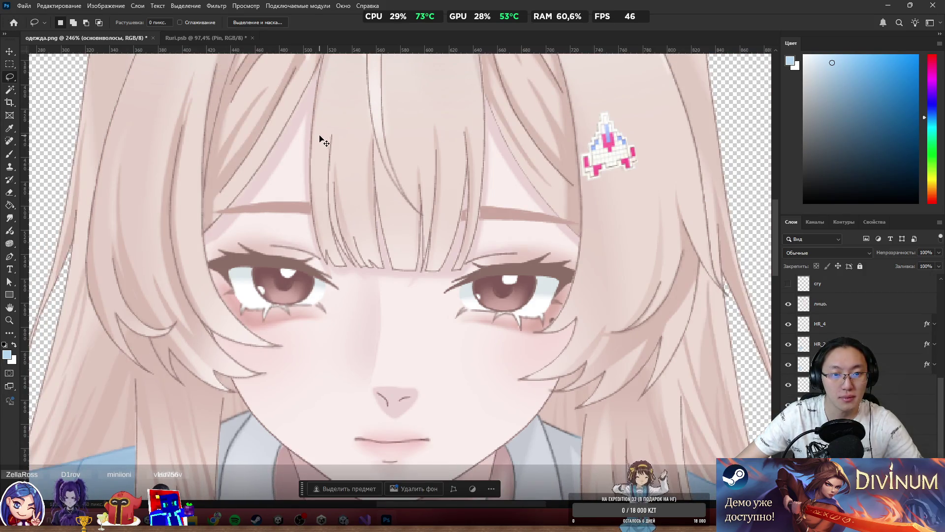
{"action": "left_click_drag", "start_coordinate": [269, 133], "coordinate": [186, 154]}
{"action": "key", "text": "ctrl+z"}
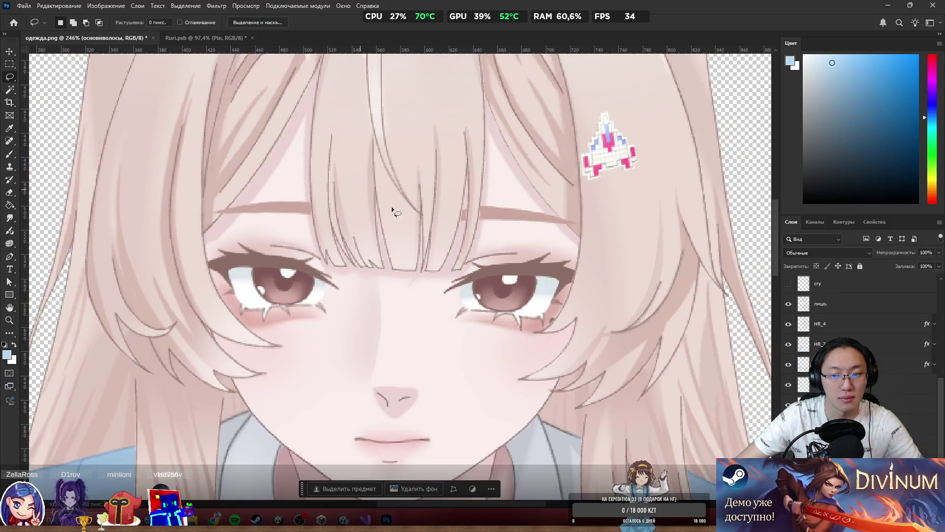
{"action": "scroll", "coordinate": [367, 196], "scroll_direction": "down", "scroll_amount": 5}
{"action": "scroll", "coordinate": [367, 196], "scroll_direction": "up", "scroll_amount": 2}
{"action": "mouse_move", "coordinate": [555, 356]}
{"action": "left_mouse_down"}
{"action": "mouse_move", "coordinate": [536, 379]}
{"action": "mouse_move", "coordinate": [559, 316]}
{"action": "mouse_move", "coordinate": [538, 354]}
{"action": "left_mouse_up"}
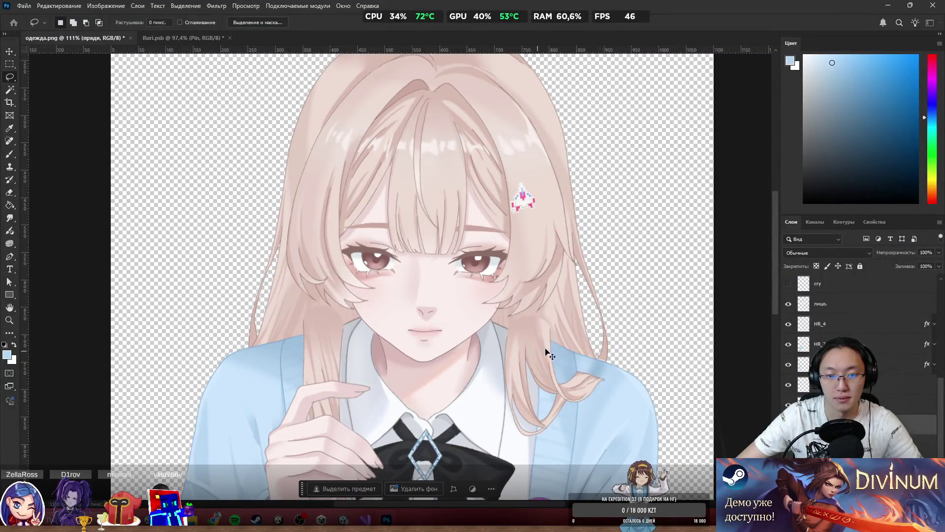
{"action": "scroll", "coordinate": [371, 278], "scroll_direction": "down", "scroll_amount": 2}
{"action": "scroll", "coordinate": [360, 256], "scroll_direction": "up", "scroll_amount": 4}
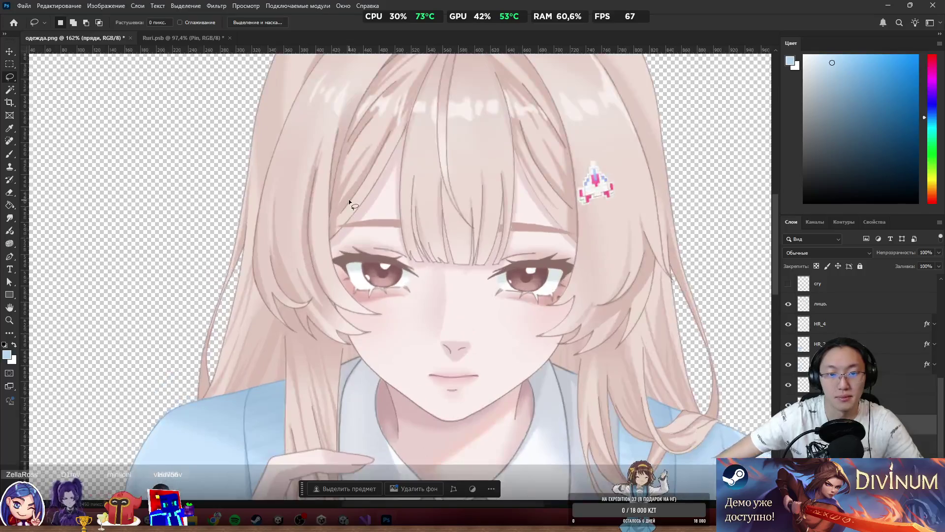
{"action": "scroll", "coordinate": [348, 198], "scroll_direction": "up", "scroll_amount": 5}
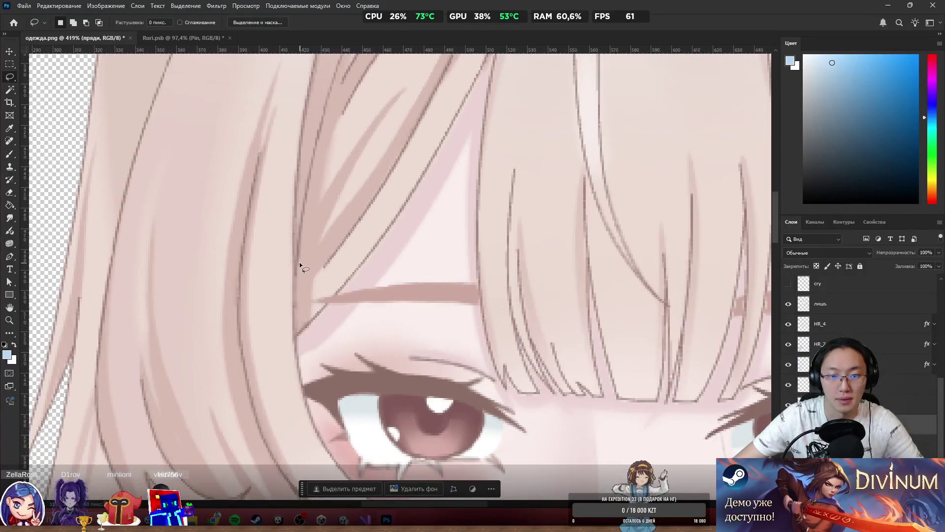
{"action": "scroll", "coordinate": [318, 293], "scroll_direction": "up", "scroll_amount": 3}
{"action": "scroll", "coordinate": [340, 310], "scroll_direction": "down", "scroll_amount": 2}
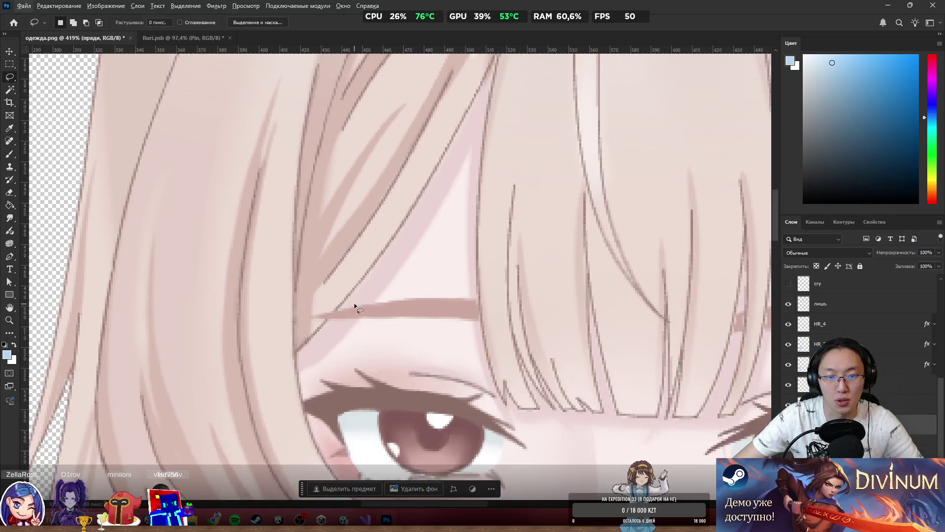
{"action": "scroll", "coordinate": [355, 307], "scroll_direction": "up", "scroll_amount": 4}
{"action": "key", "text": "e"}
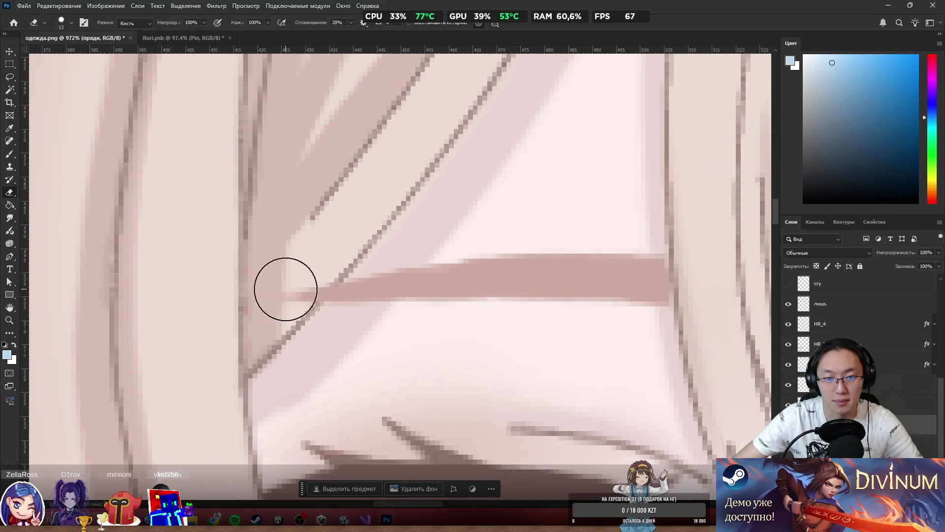
{"action": "left_click", "coordinate": [420, 301], "text": "ctrl"}
{"action": "key", "text": "l"}
{"action": "scroll", "coordinate": [291, 253], "scroll_direction": "down", "scroll_amount": 3}
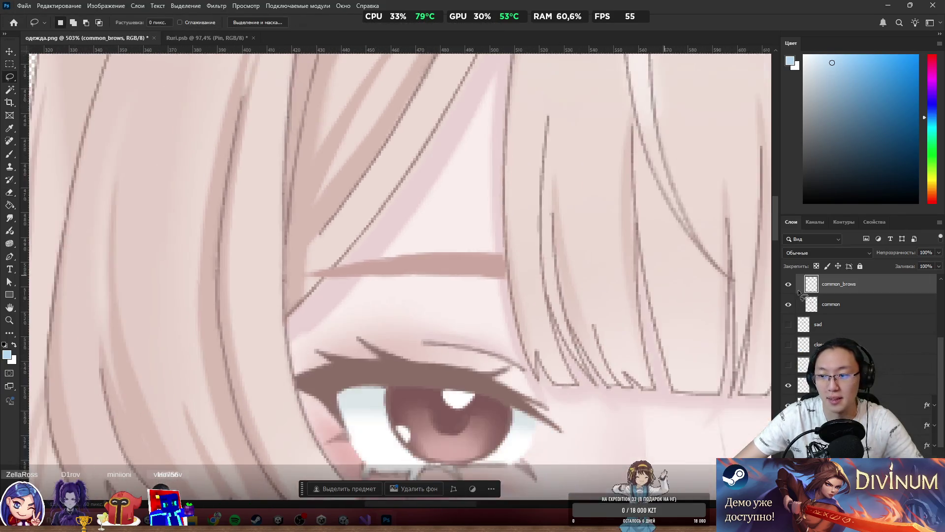
{"action": "left_click", "coordinate": [703, 290], "text": "ctrl"}
{"action": "scroll", "coordinate": [433, 345], "scroll_direction": "down", "scroll_amount": 4}
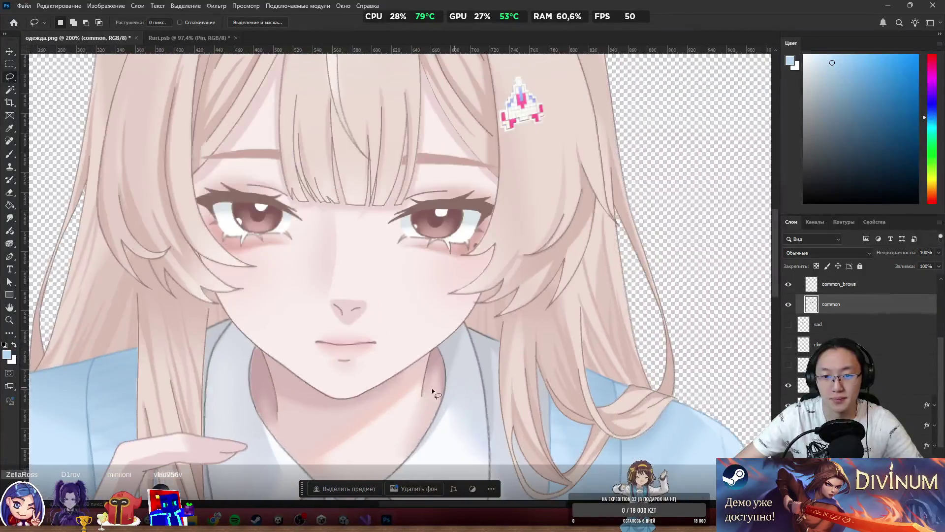
{"action": "scroll", "coordinate": [379, 347], "scroll_direction": "up", "scroll_amount": 1}
Step: Lasso the nose, mouth and chin on 'common', cut it to a new layer named common_mouth
{"action": "mouse_move", "coordinate": [327, 241]}
{"action": "left_mouse_down"}
{"action": "mouse_move", "coordinate": [226, 309]}
{"action": "mouse_move", "coordinate": [325, 253]}
{"action": "left_mouse_up"}
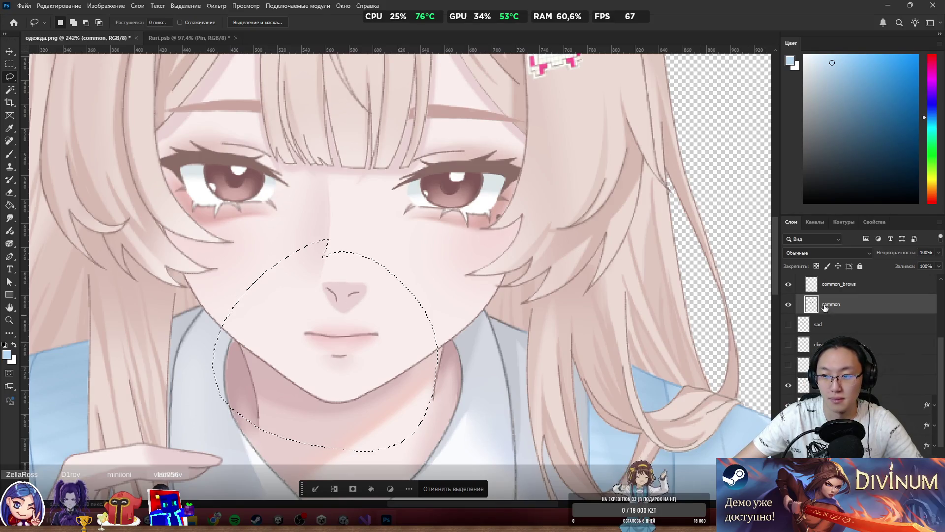
{"action": "right_click", "coordinate": [260, 295]}
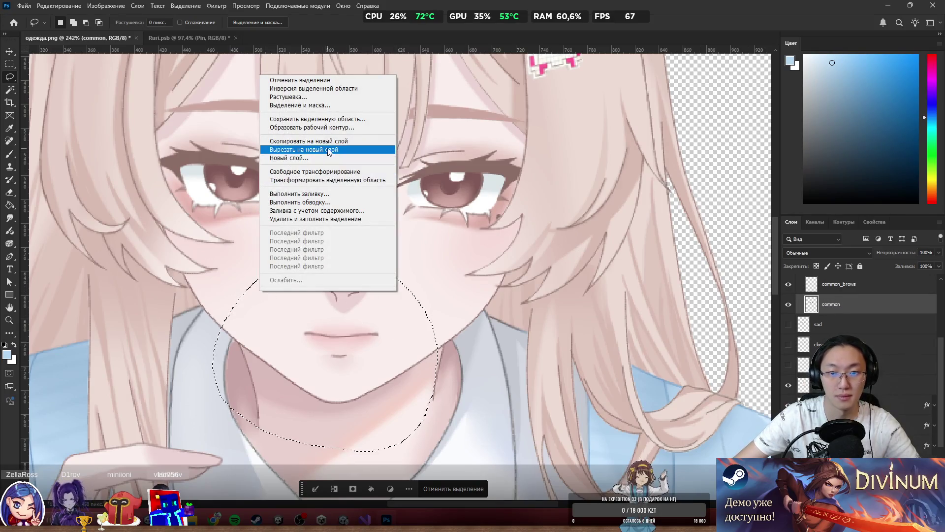
{"action": "left_click", "coordinate": [305, 149]}
{"action": "left_click", "coordinate": [788, 305]}
{"action": "left_click", "coordinate": [788, 305]}
{"action": "double_click", "coordinate": [832, 303]}
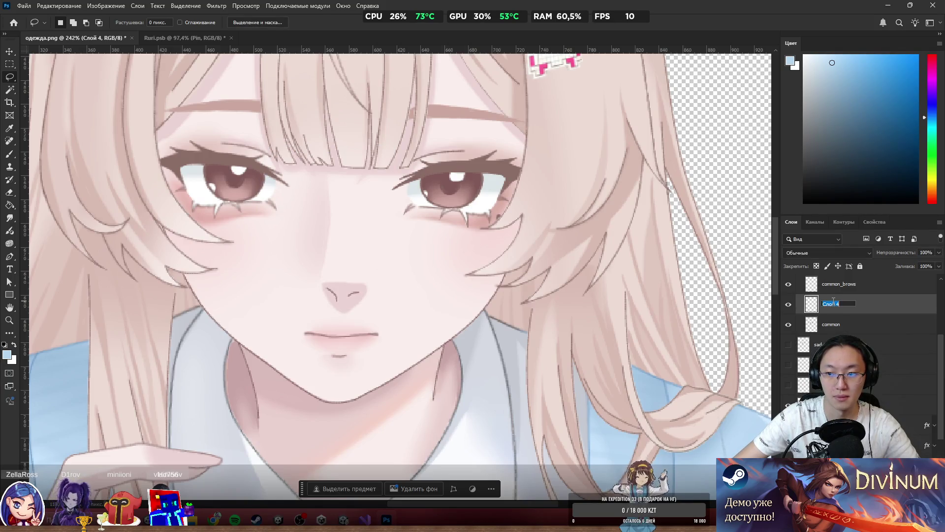
{"action": "type", "text": "common"}
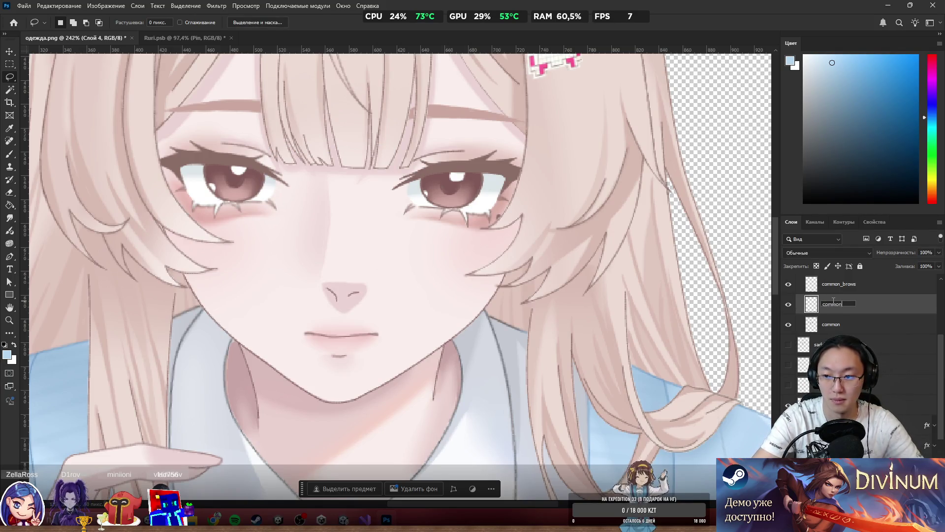
{"action": "type", "text": "_mouth"}
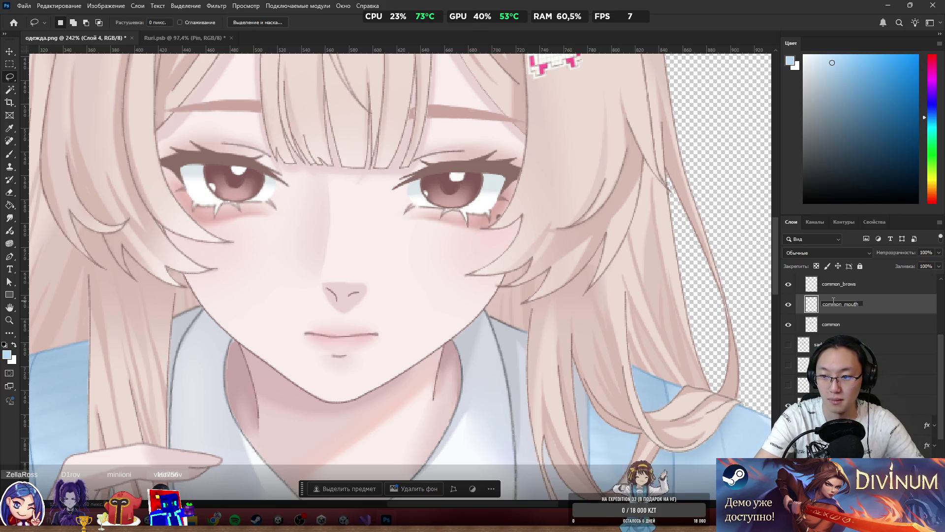
{"action": "key", "text": "Return"}
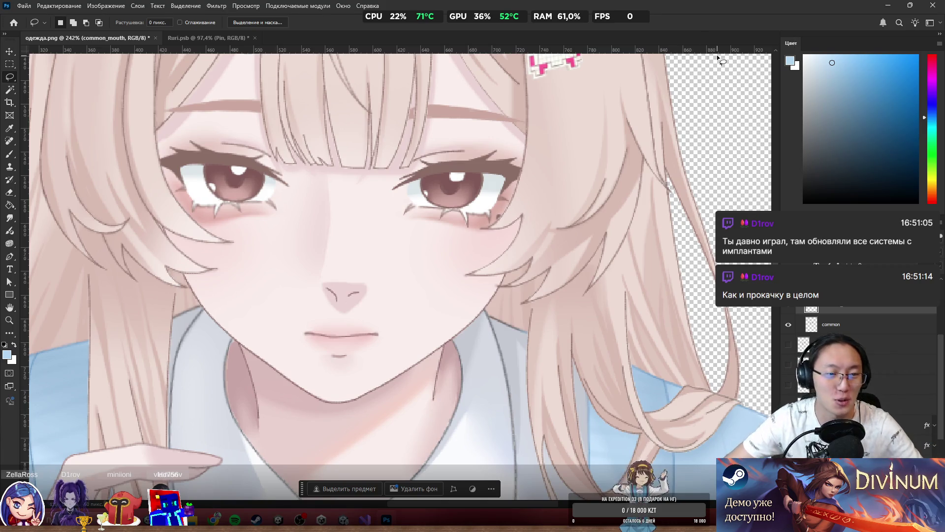
{"action": "scroll", "coordinate": [235, 206], "scroll_direction": "down", "scroll_amount": 3}
Step: Select the челка bangs layer and make its red Stroke outline visible
{"action": "scroll", "coordinate": [295, 266], "scroll_direction": "up", "scroll_amount": 4}
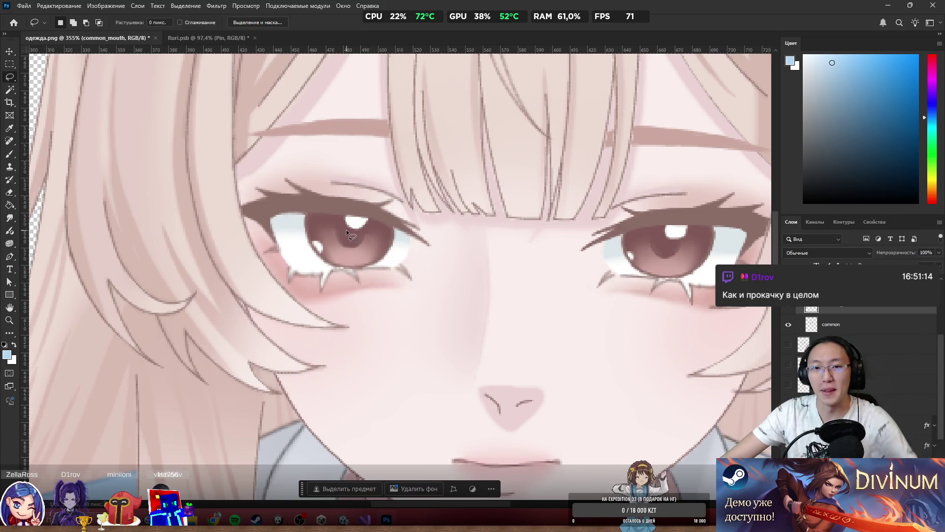
{"action": "scroll", "coordinate": [354, 219], "scroll_direction": "down", "scroll_amount": 3}
{"action": "scroll", "coordinate": [389, 226], "scroll_direction": "up", "scroll_amount": 7}
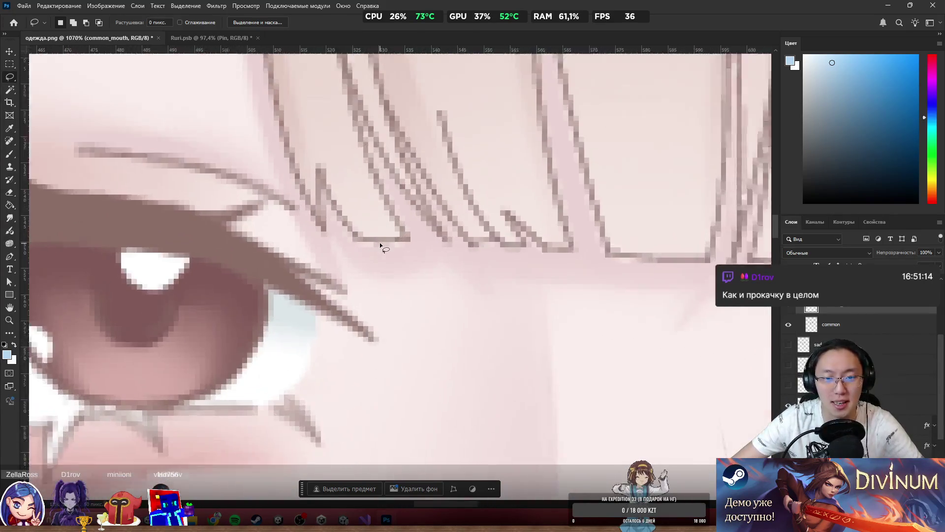
{"action": "left_click", "coordinate": [427, 238], "text": "ctrl"}
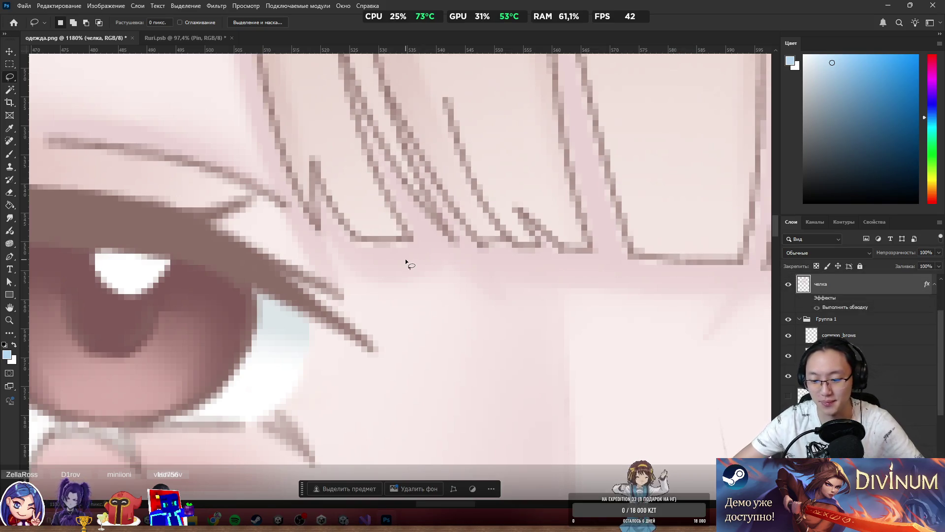
{"action": "scroll", "coordinate": [453, 292], "scroll_direction": "down", "scroll_amount": 3}
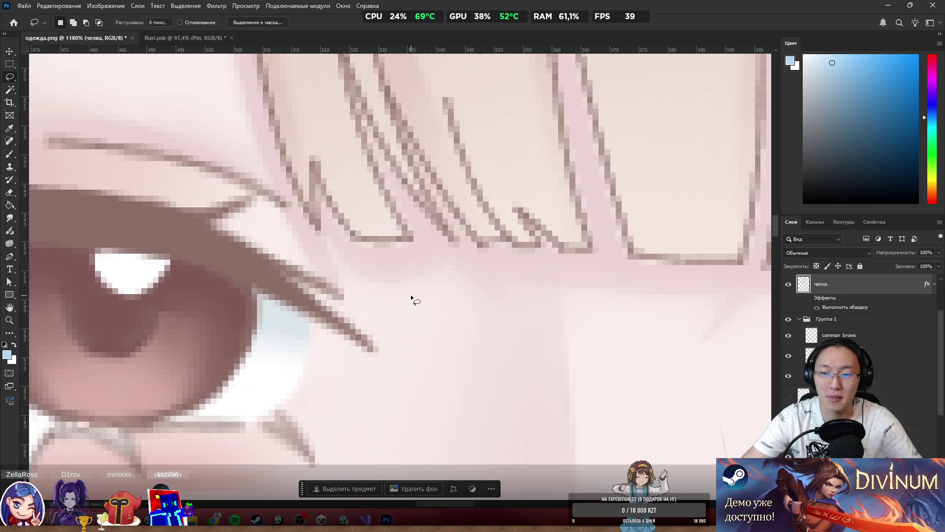
{"action": "scroll", "coordinate": [536, 316], "scroll_direction": "down", "scroll_amount": 3}
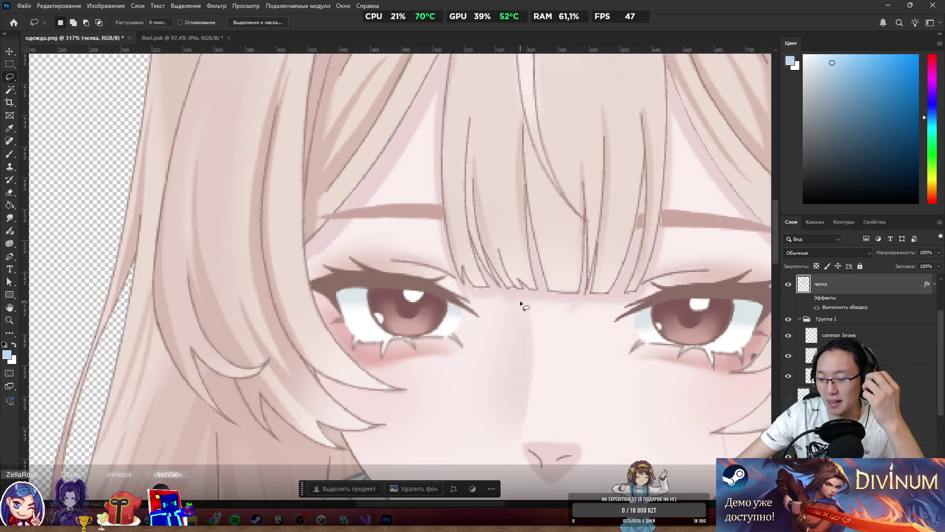
{"action": "scroll", "coordinate": [697, 263], "scroll_direction": "up", "scroll_amount": 3}
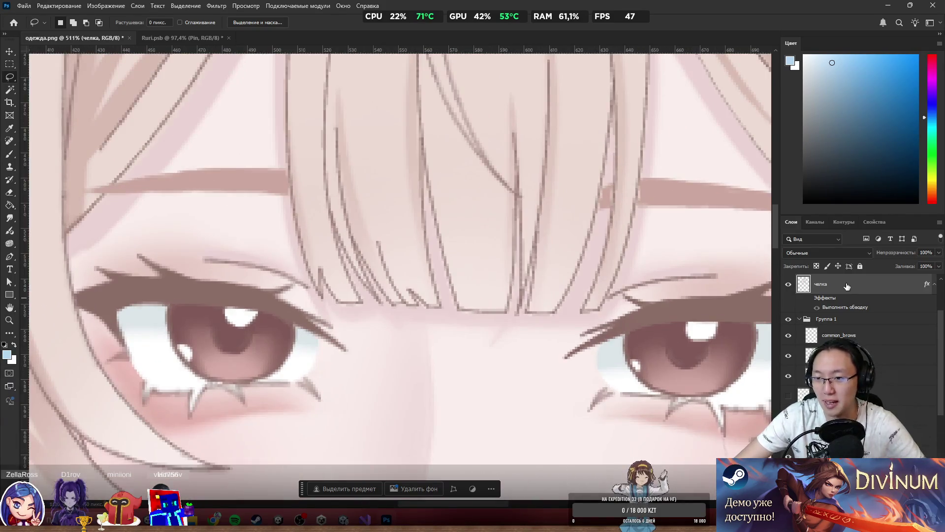
{"action": "left_click", "coordinate": [809, 298]}
{"action": "scroll", "coordinate": [441, 334], "scroll_direction": "up", "scroll_amount": 3}
{"action": "key", "text": "e"}
{"action": "scroll", "coordinate": [492, 332], "scroll_direction": "up", "scroll_amount": 4}
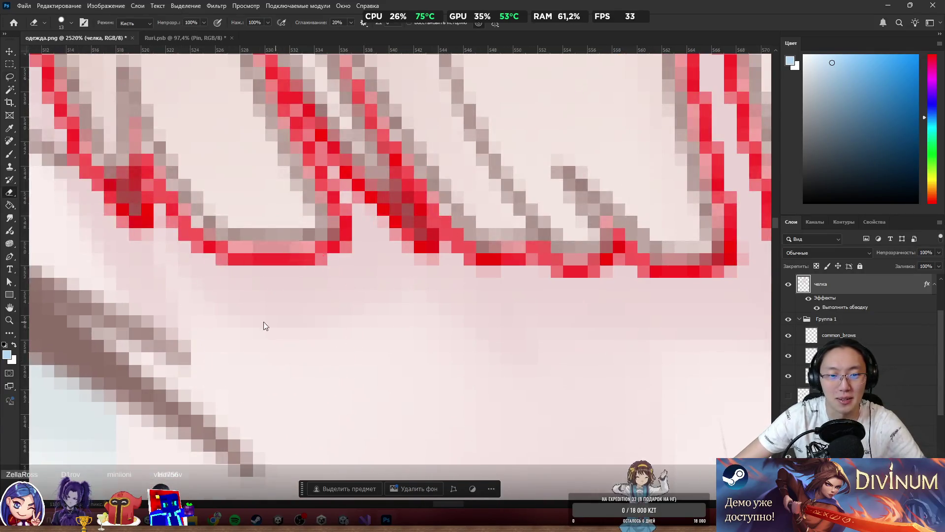
Step: Shrink the eraser from 13 to 3 px and erase stray pixels along the bangs' bottom edge
{"action": "left_click_drag", "start_coordinate": [264, 325], "coordinate": [270, 320]}
{"action": "mouse_move", "coordinate": [320, 266]}
{"action": "left_mouse_down"}
{"action": "mouse_move", "coordinate": [200, 265]}
{"action": "mouse_move", "coordinate": [295, 274]}
{"action": "mouse_move", "coordinate": [207, 268]}
{"action": "mouse_move", "coordinate": [349, 267]}
{"action": "mouse_move", "coordinate": [266, 263]}
{"action": "mouse_move", "coordinate": [174, 237]}
{"action": "mouse_move", "coordinate": [200, 266]}
{"action": "mouse_move", "coordinate": [169, 219]}
{"action": "mouse_move", "coordinate": [190, 241]}
{"action": "left_mouse_up"}
{"action": "scroll", "coordinate": [508, 327], "scroll_direction": "down", "scroll_amount": 3}
{"action": "scroll", "coordinate": [481, 308], "scroll_direction": "up", "scroll_amount": 1}
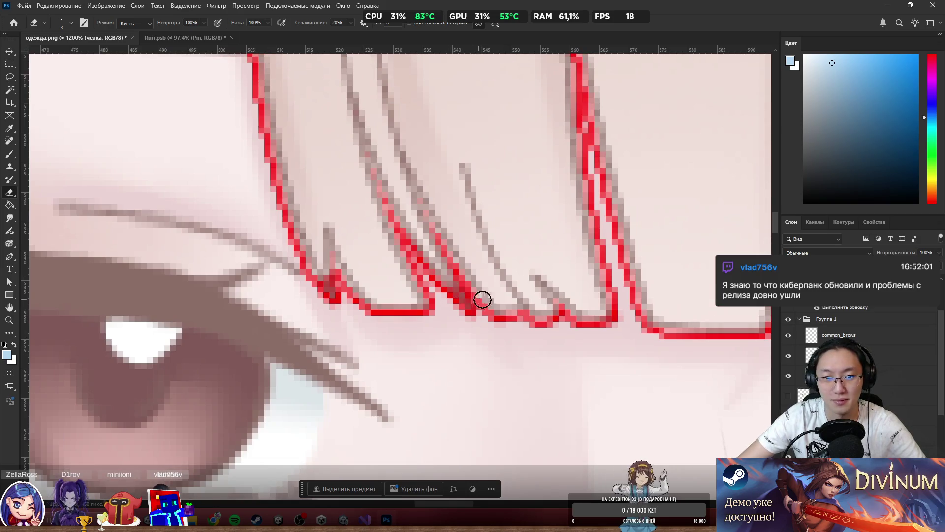
{"action": "scroll", "coordinate": [266, 224], "scroll_direction": "down", "scroll_amount": 5}
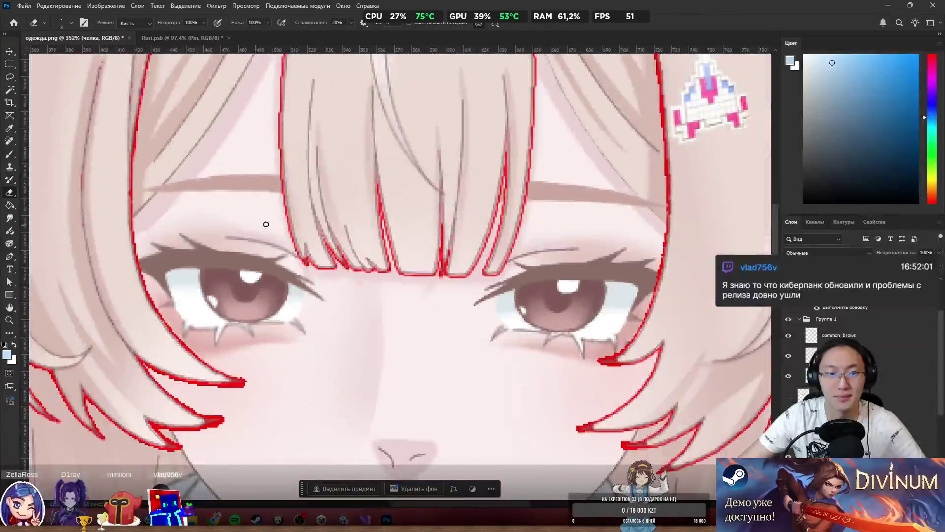
{"action": "scroll", "coordinate": [266, 224], "scroll_direction": "up", "scroll_amount": 2}
{"action": "scroll", "coordinate": [264, 233], "scroll_direction": "up", "scroll_amount": 2}
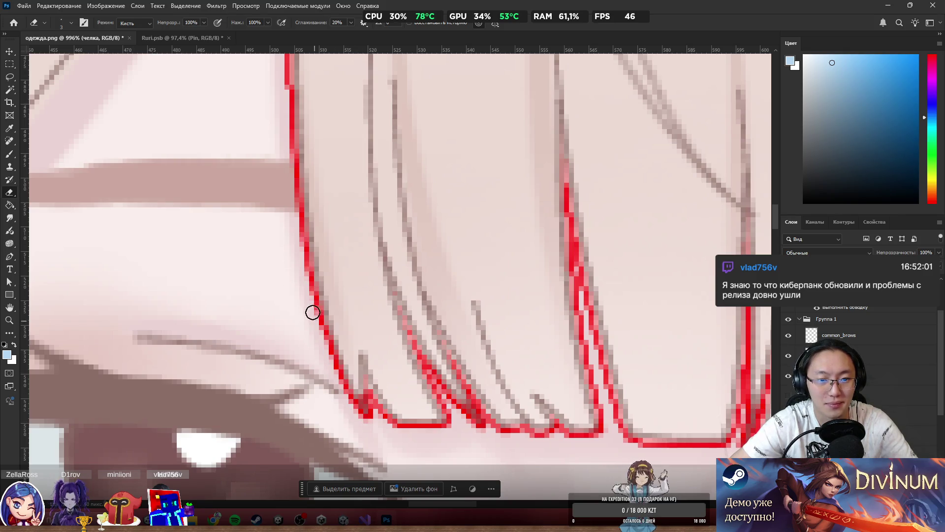
{"action": "scroll", "coordinate": [637, 255], "scroll_direction": "down", "scroll_amount": 3}
{"action": "scroll", "coordinate": [286, 331], "scroll_direction": "up", "scroll_amount": 4}
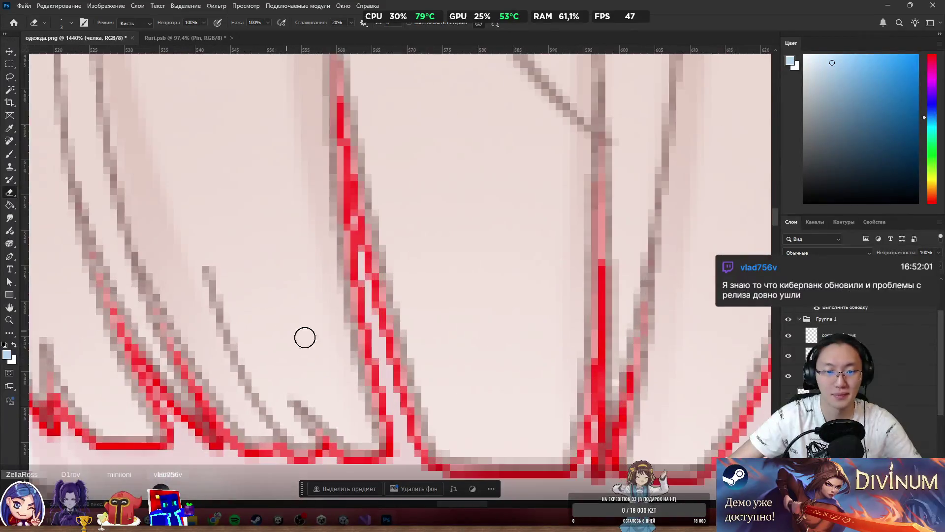
{"action": "scroll", "coordinate": [374, 344], "scroll_direction": "down", "scroll_amount": 3}
Step: With a 1 px eraser, trim stray pixels along the bangs' strand tips and inner edges
{"action": "left_click_drag", "start_coordinate": [375, 350], "coordinate": [371, 350]}
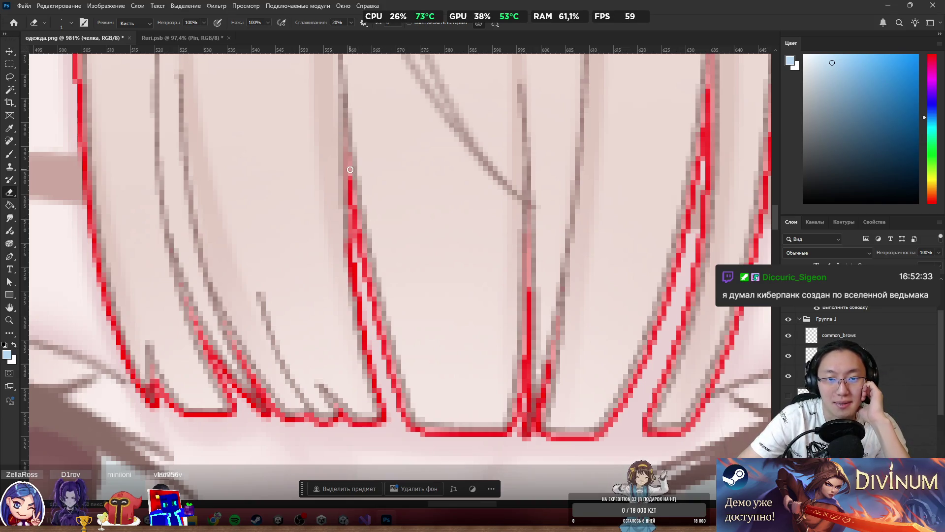
{"action": "left_click_drag", "start_coordinate": [347, 155], "coordinate": [377, 317]}
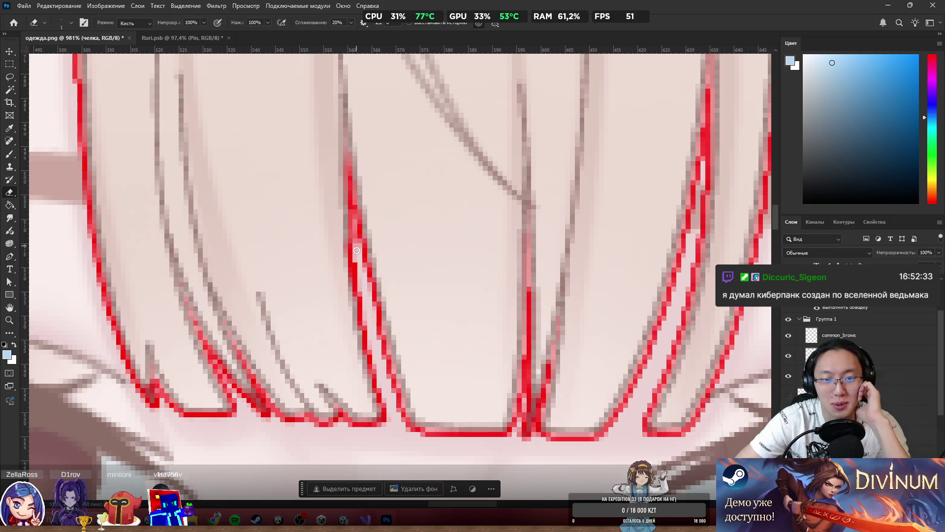
{"action": "left_click_drag", "start_coordinate": [357, 238], "coordinate": [362, 261]}
{"action": "left_click_drag", "start_coordinate": [354, 216], "coordinate": [358, 238]}
{"action": "mouse_move", "coordinate": [382, 366]}
{"action": "left_mouse_down"}
{"action": "mouse_move", "coordinate": [387, 354]}
{"action": "mouse_move", "coordinate": [397, 401]}
{"action": "left_mouse_up"}
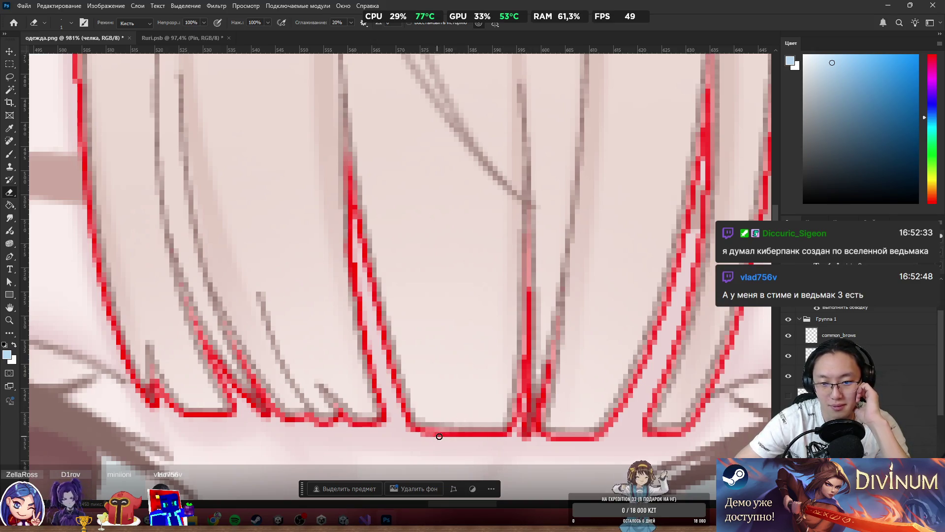
{"action": "left_click_drag", "start_coordinate": [425, 434], "coordinate": [417, 431]}
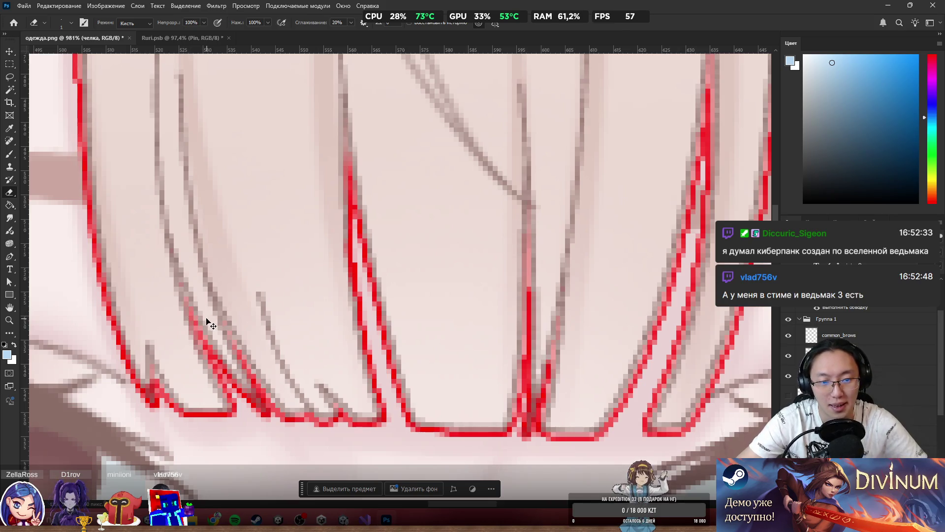
{"action": "left_click_drag", "start_coordinate": [200, 330], "coordinate": [234, 397]}
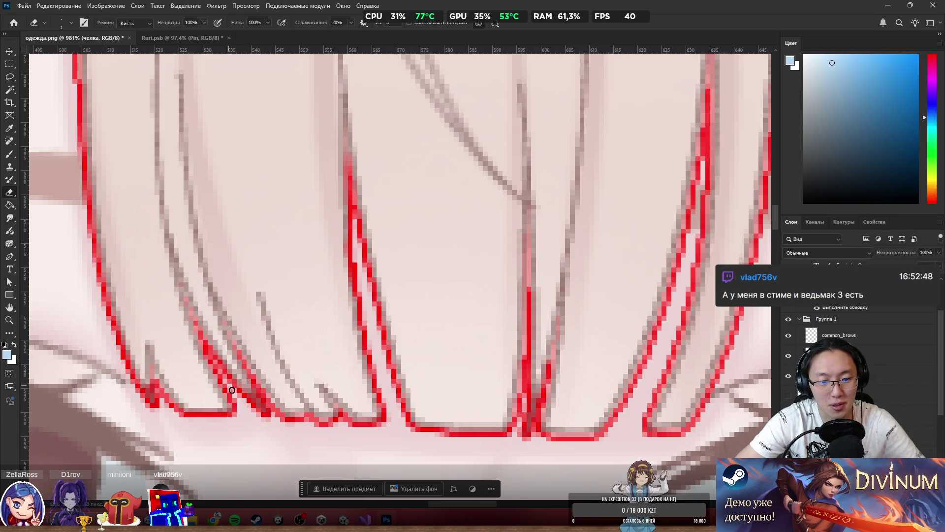
{"action": "mouse_move", "coordinate": [209, 354]}
{"action": "left_mouse_down"}
{"action": "mouse_move", "coordinate": [186, 302]}
{"action": "mouse_move", "coordinate": [209, 357]}
{"action": "left_mouse_up"}
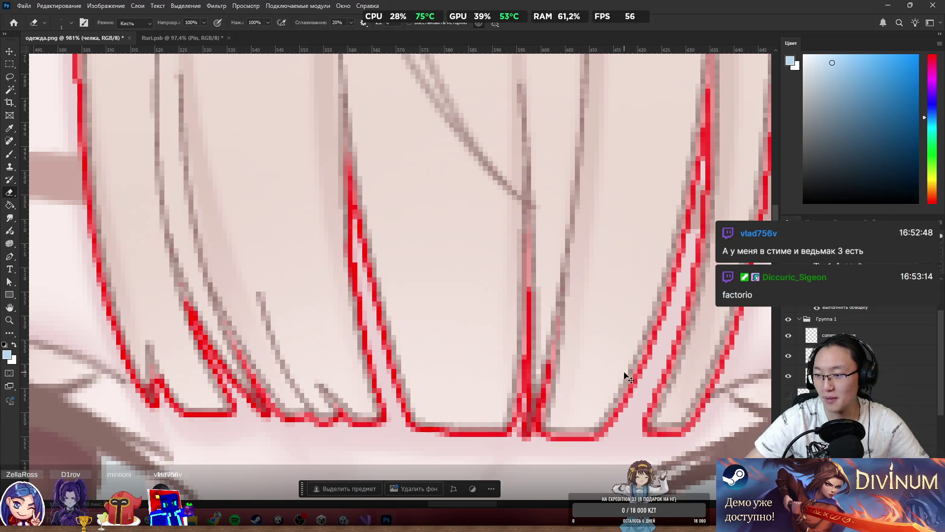
{"action": "scroll", "coordinate": [626, 378], "scroll_direction": "right", "scroll_amount": 5}
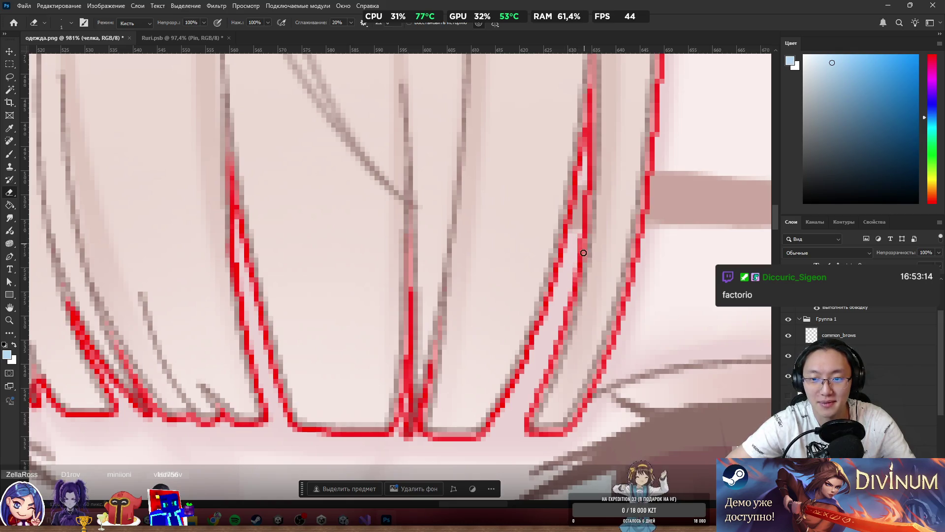
{"action": "left_click_drag", "start_coordinate": [584, 236], "coordinate": [589, 177]}
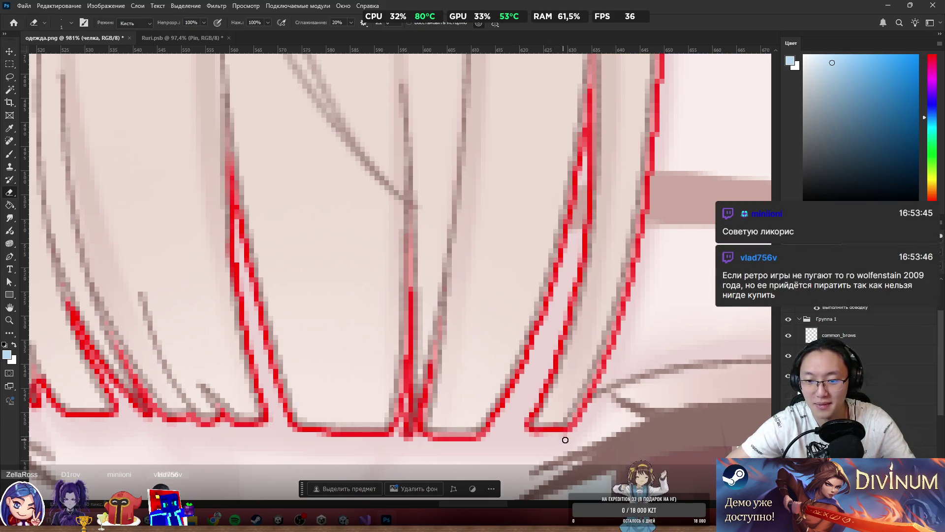
{"action": "scroll", "coordinate": [504, 318], "scroll_direction": "down", "scroll_amount": 7}
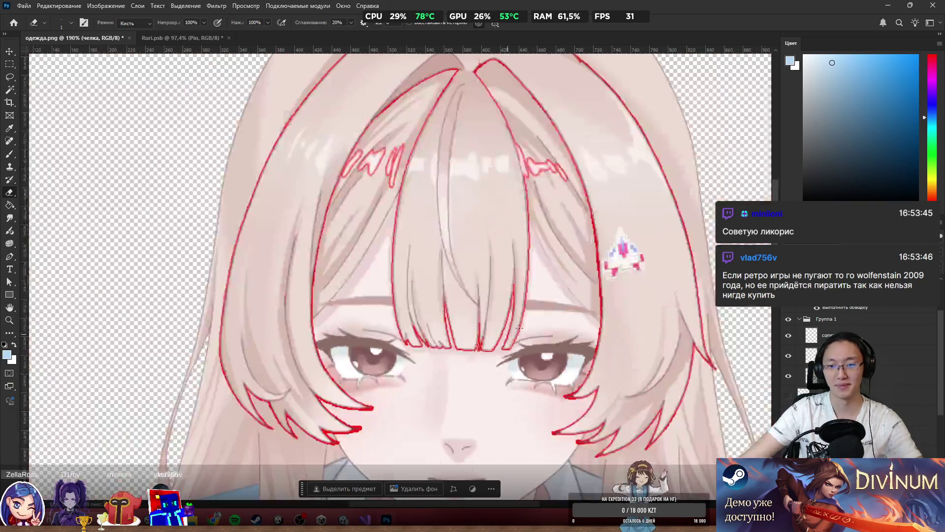
Step: Resize the eraser and trim the right edge of the челка bangs
{"action": "scroll", "coordinate": [519, 326], "scroll_direction": "up", "scroll_amount": 7}
{"action": "right_click", "coordinate": [493, 398], "text": "alt"}
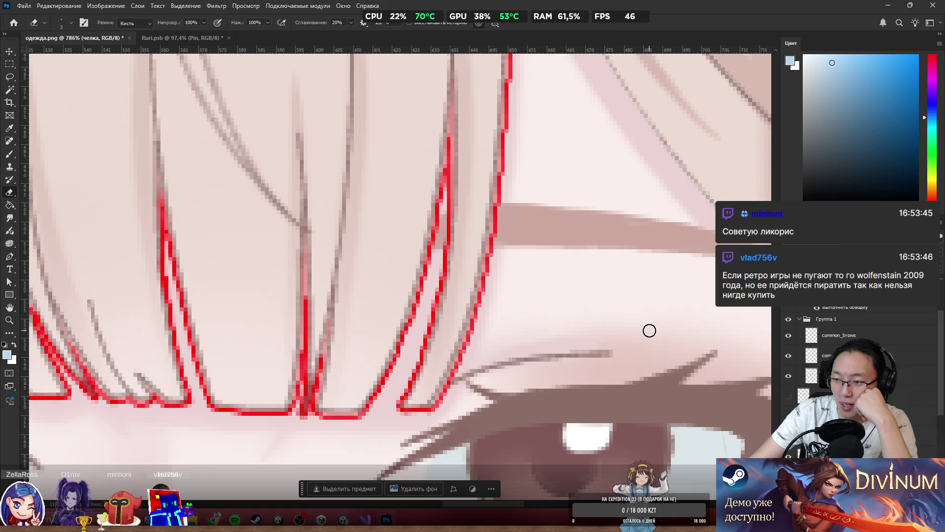
{"action": "scroll", "coordinate": [469, 389], "scroll_direction": "up", "scroll_amount": 2}
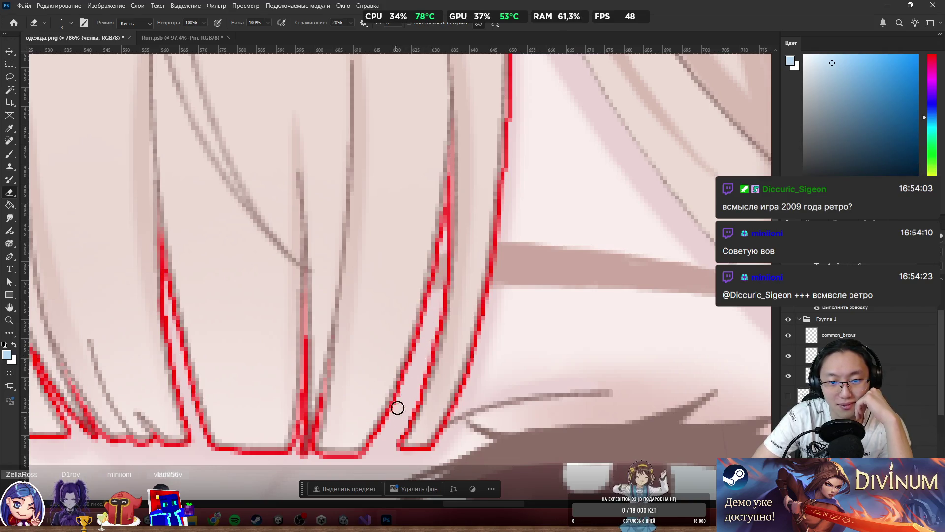
{"action": "scroll", "coordinate": [397, 416], "scroll_direction": "up", "scroll_amount": 6}
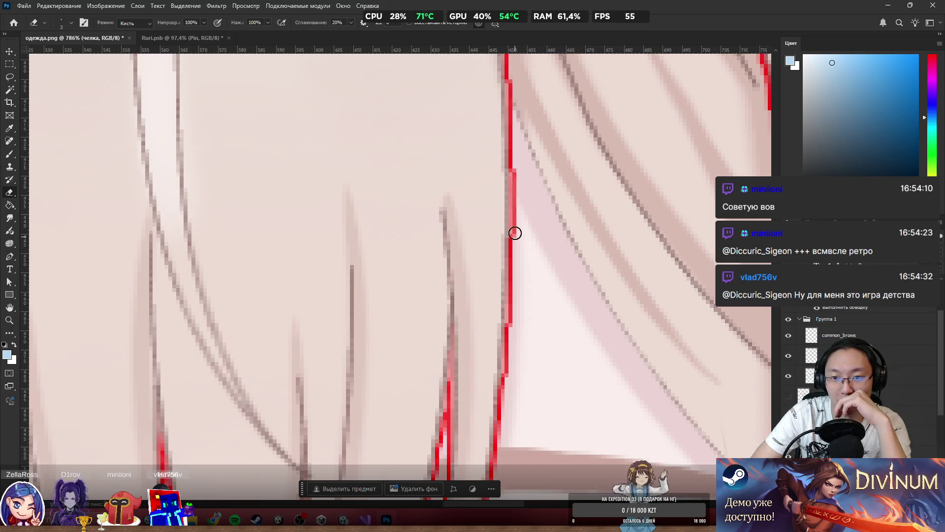
{"action": "left_click_drag", "start_coordinate": [515, 157], "coordinate": [511, 356]}
{"action": "scroll", "coordinate": [511, 357], "scroll_direction": "down", "scroll_amount": 5}
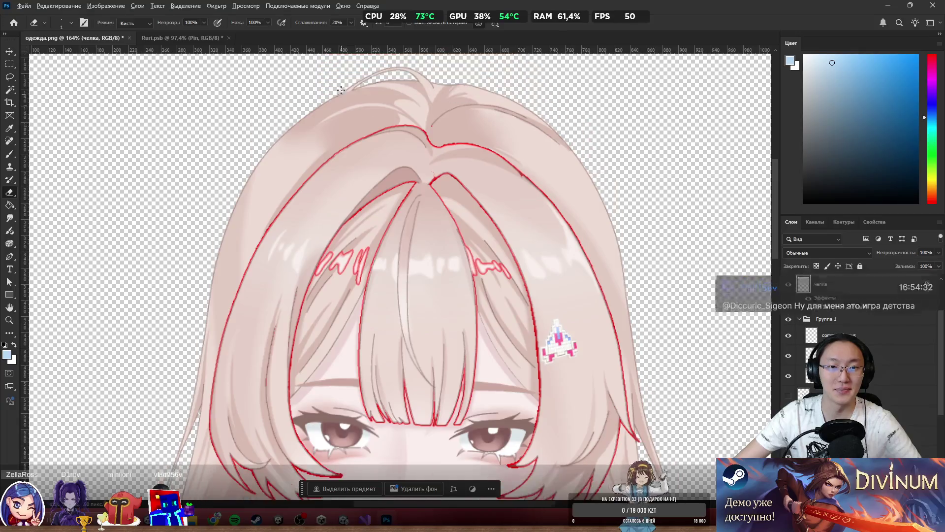
{"action": "scroll", "coordinate": [268, 173], "scroll_direction": "up", "scroll_amount": 5}
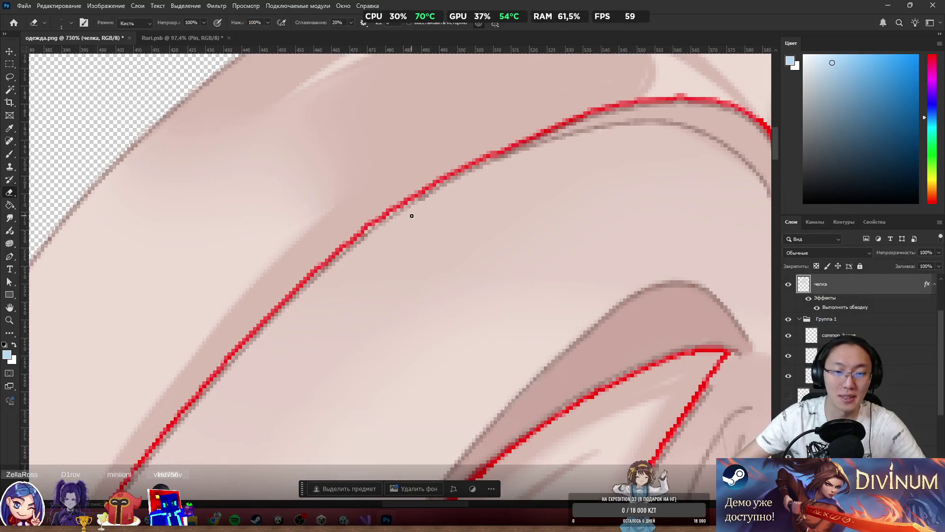
Step: Enlarge the eraser, then hide the bangs' red Stroke effect
{"action": "left_click_drag", "start_coordinate": [443, 154], "coordinate": [456, 154]}
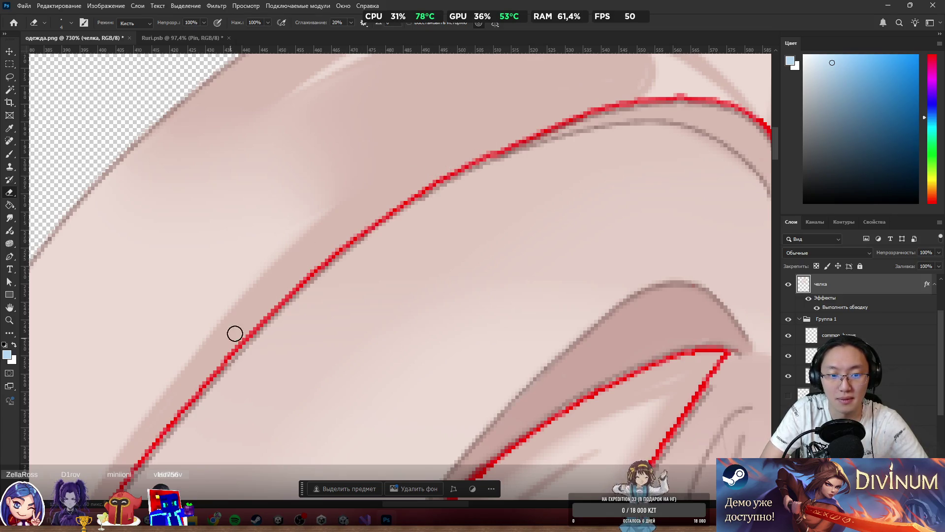
{"action": "scroll", "coordinate": [299, 211], "scroll_direction": "down", "scroll_amount": 10}
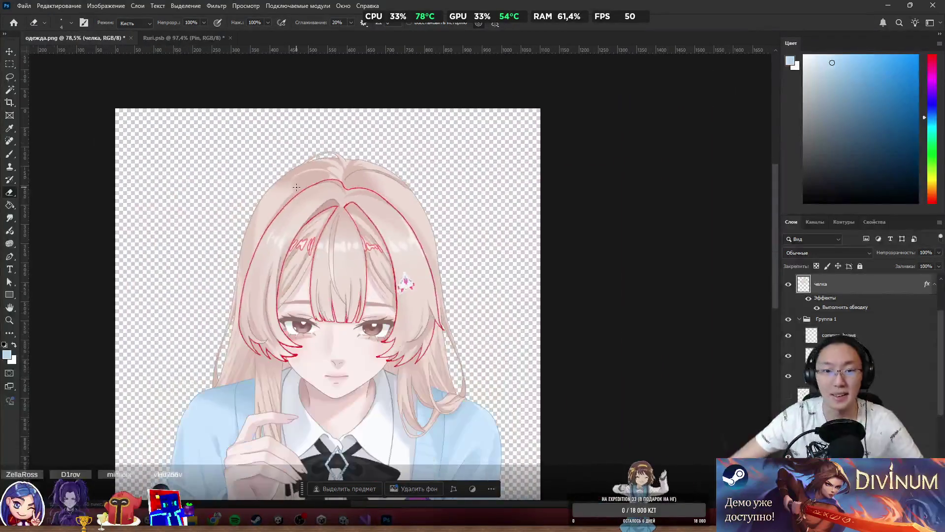
{"action": "scroll", "coordinate": [394, 290], "scroll_direction": "up", "scroll_amount": 5}
{"action": "scroll", "coordinate": [540, 333], "scroll_direction": "down", "scroll_amount": 3}
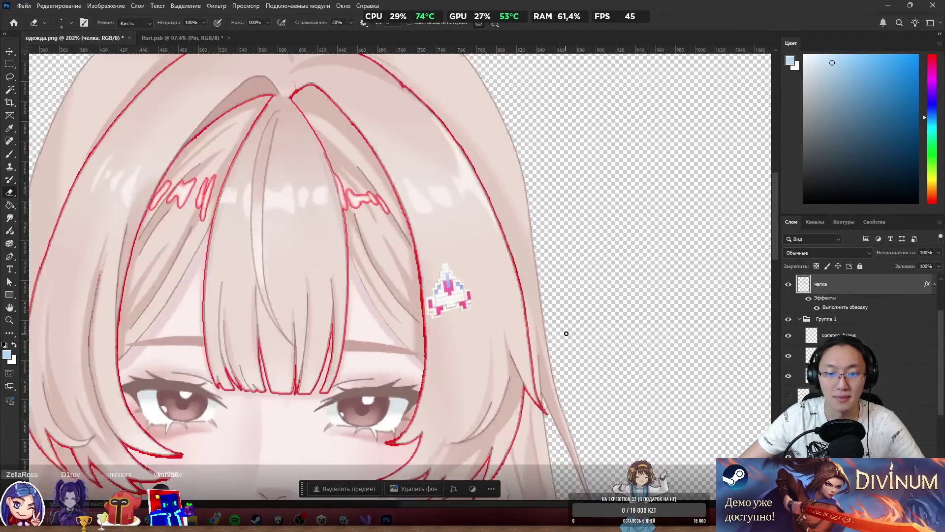
{"action": "scroll", "coordinate": [434, 445], "scroll_direction": "up", "scroll_amount": 5}
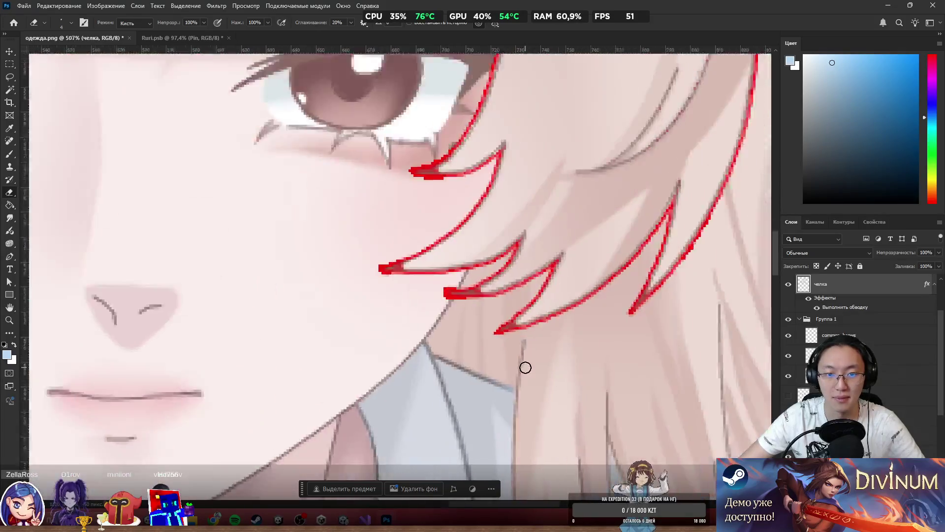
{"action": "scroll", "coordinate": [525, 367], "scroll_direction": "down", "scroll_amount": 2}
{"action": "scroll", "coordinate": [374, 297], "scroll_direction": "down", "scroll_amount": 3}
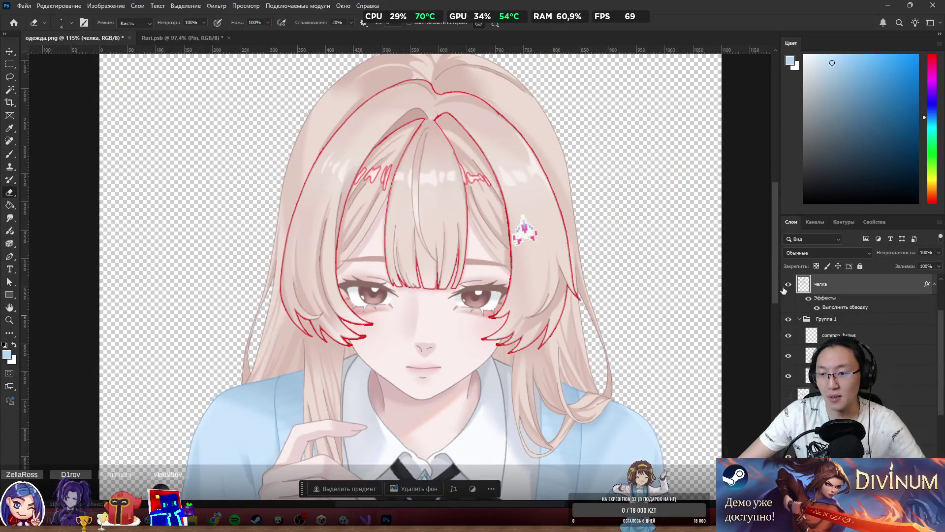
{"action": "left_click", "coordinate": [808, 299]}
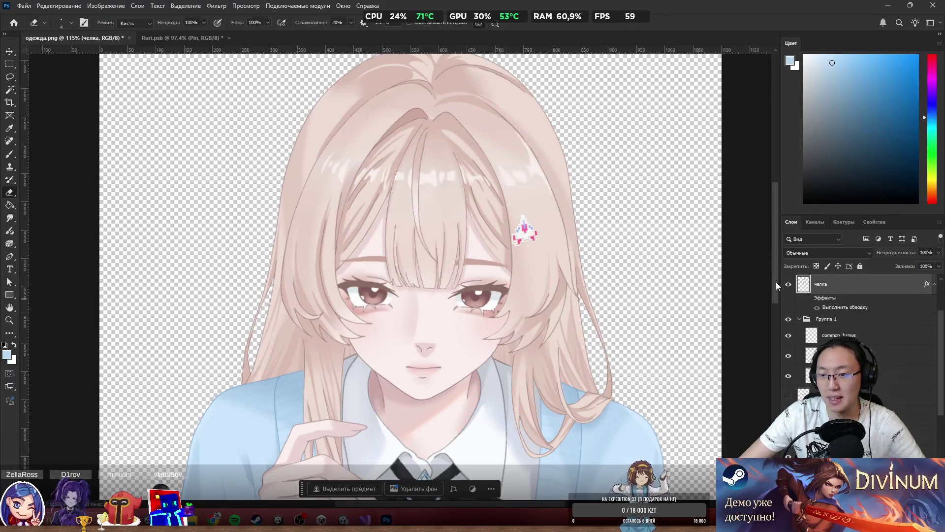
{"action": "scroll", "coordinate": [357, 265], "scroll_direction": "up", "scroll_amount": 5}
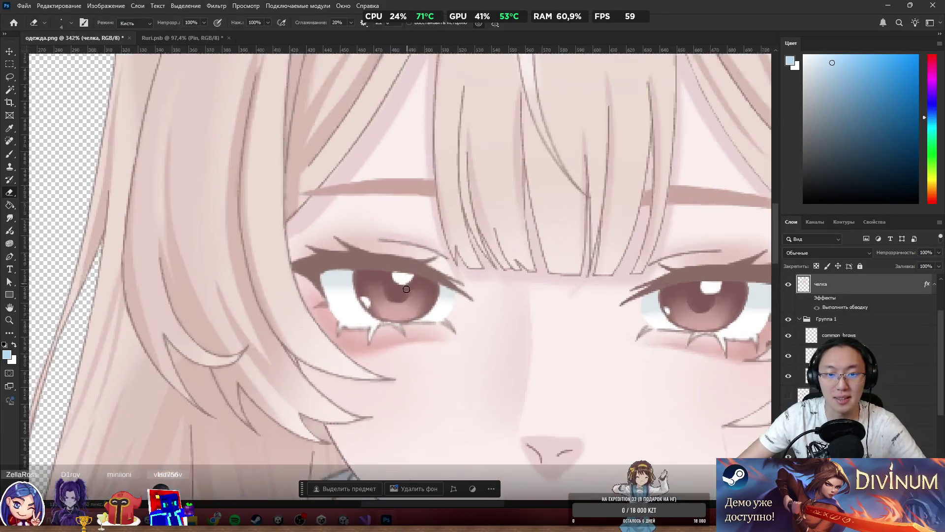
Step: Rename the Группа 1 group holding the eyes, brows and mouth to common
{"action": "scroll", "coordinate": [726, 291], "scroll_direction": "down", "scroll_amount": 3}
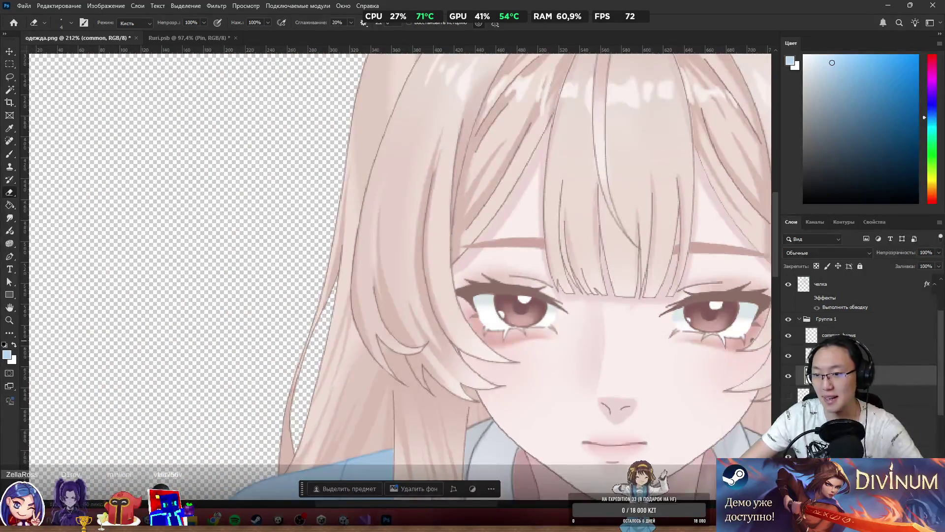
{"action": "left_click", "coordinate": [788, 376]}
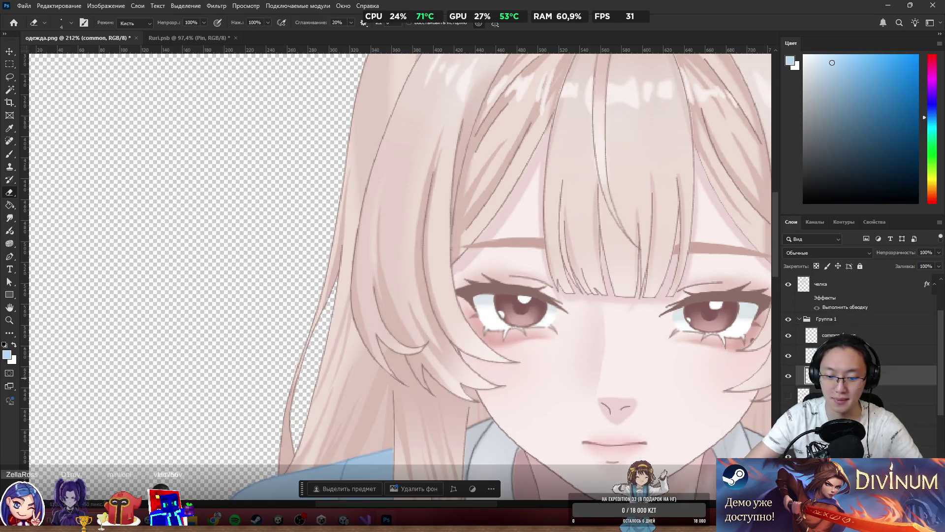
{"action": "left_click", "coordinate": [837, 355]}
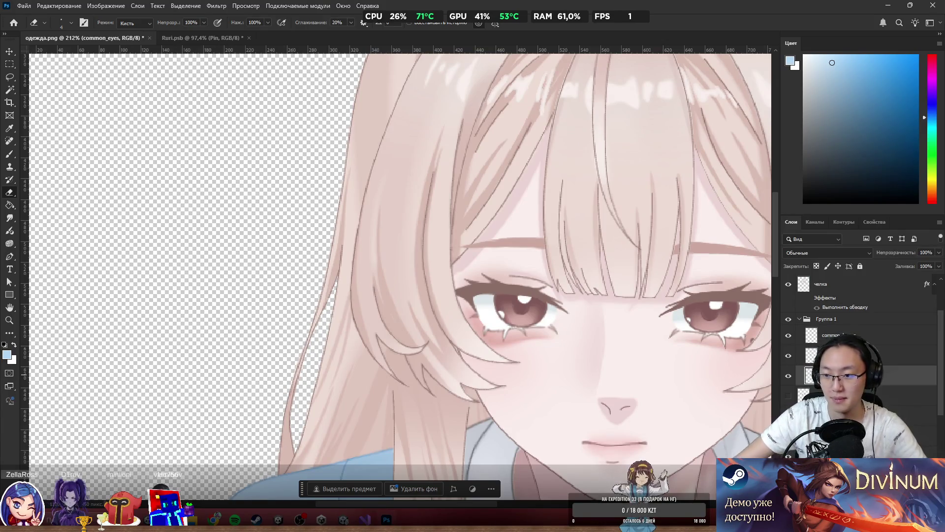
{"action": "scroll", "coordinate": [862, 335], "scroll_direction": "down", "scroll_amount": 3}
{"action": "scroll", "coordinate": [787, 301], "scroll_direction": "up", "scroll_amount": 4}
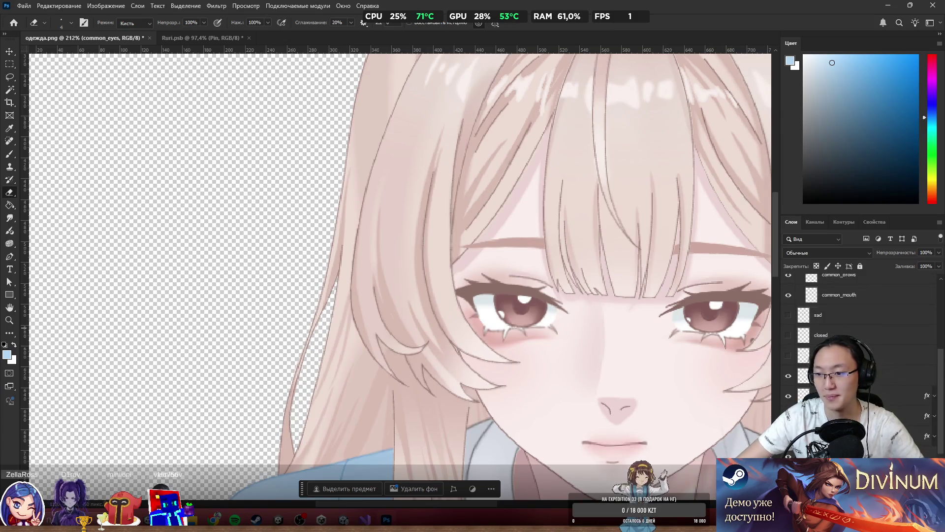
{"action": "left_click", "coordinate": [788, 299]}
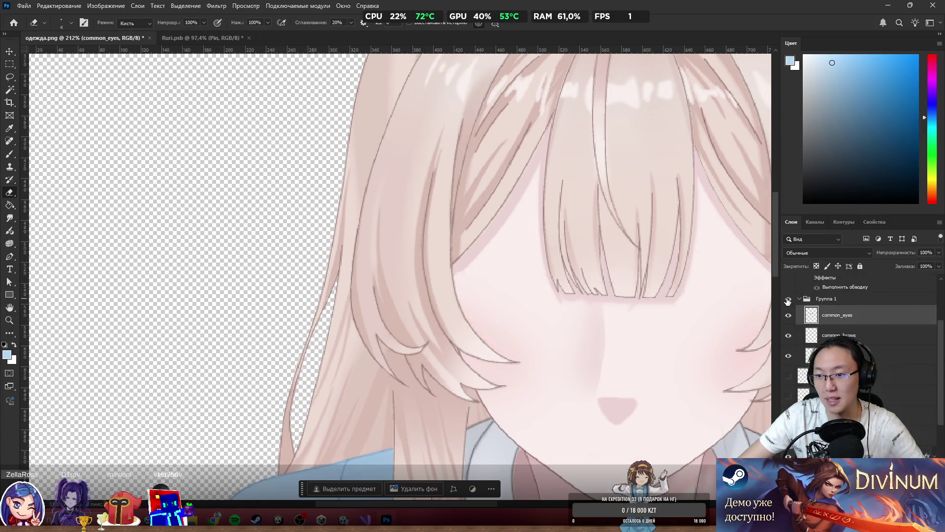
{"action": "left_click", "coordinate": [787, 299]}
{"action": "double_click", "coordinate": [829, 298]}
{"action": "type", "text": "commo"}
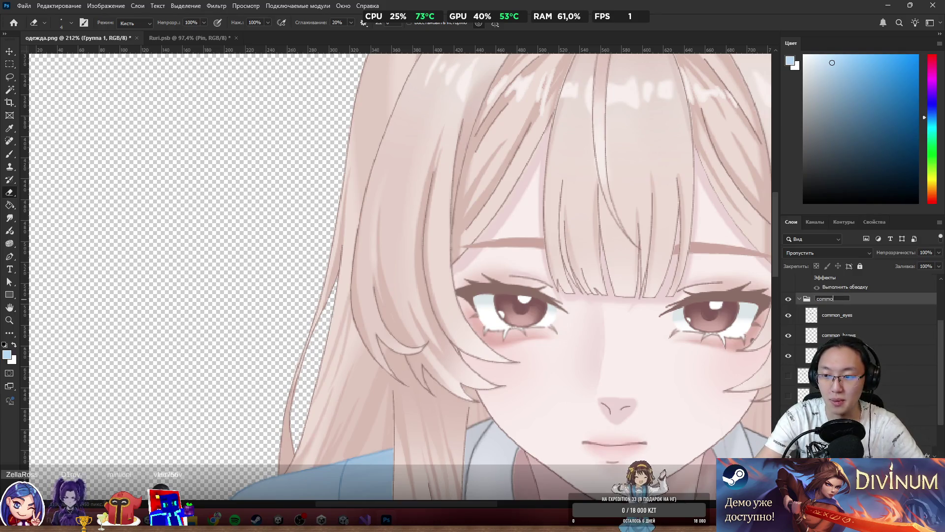
{"action": "type", "text": "n"}
{"action": "key", "text": "Return"}
Step: Show the sad layer, hide the common group, and group the sad layer with Ctrl+G
{"action": "left_click", "coordinate": [836, 375]}
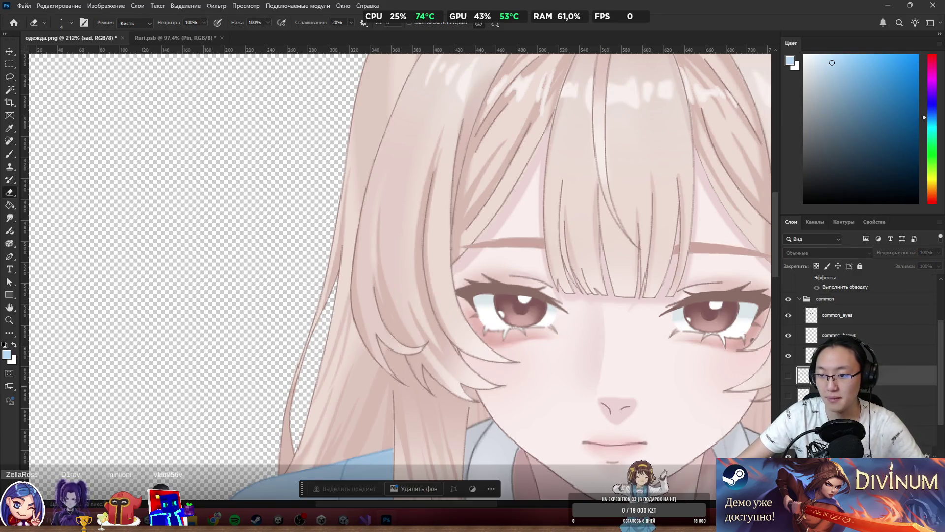
{"action": "left_click", "coordinate": [789, 377]}
{"action": "left_click", "coordinate": [788, 299]}
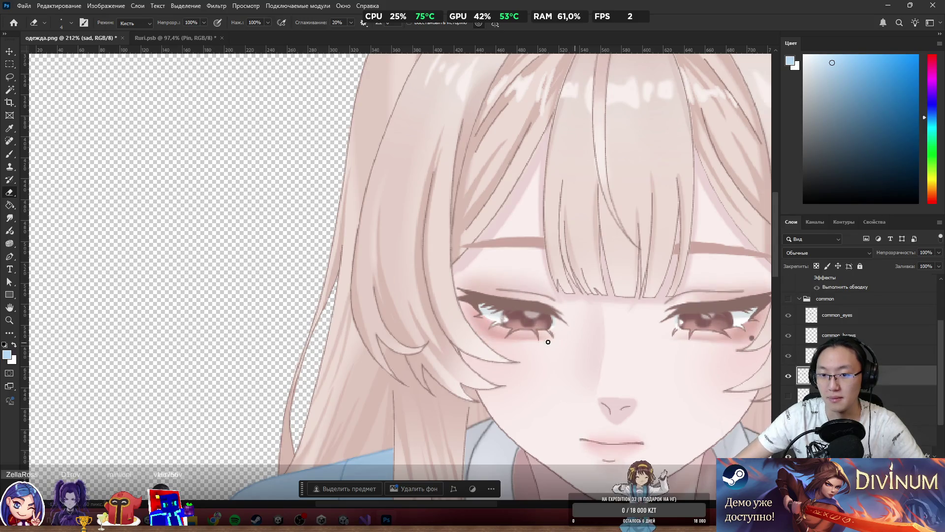
{"action": "scroll", "coordinate": [548, 341], "scroll_direction": "right", "scroll_amount": 5}
{"action": "scroll", "coordinate": [544, 366], "scroll_direction": "down", "scroll_amount": 2}
{"action": "scroll", "coordinate": [711, 354], "scroll_direction": "up", "scroll_amount": 2}
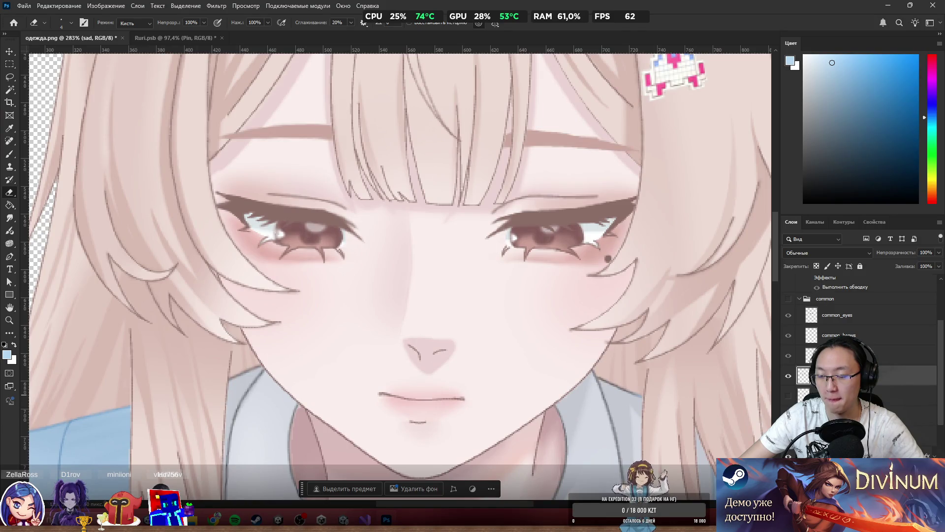
{"action": "key", "text": "ctrl+g"}
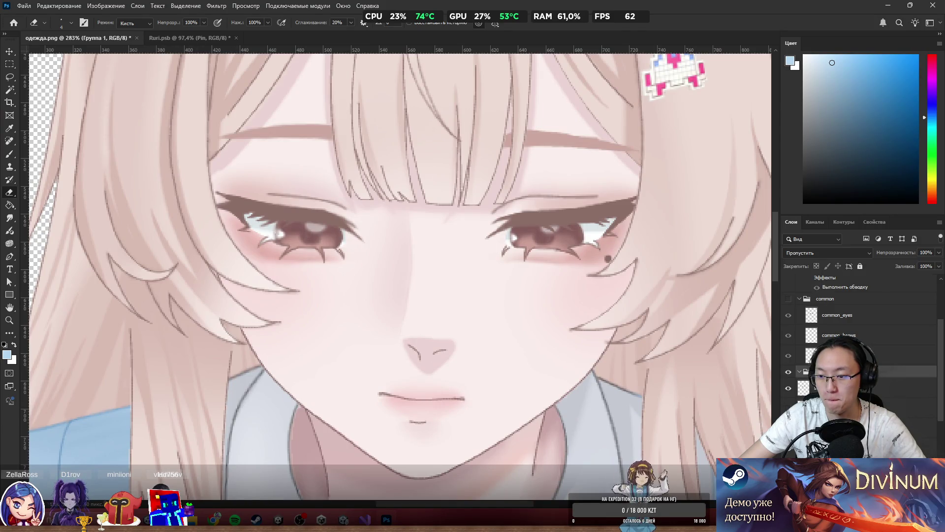
{"action": "left_click", "coordinate": [846, 388]}
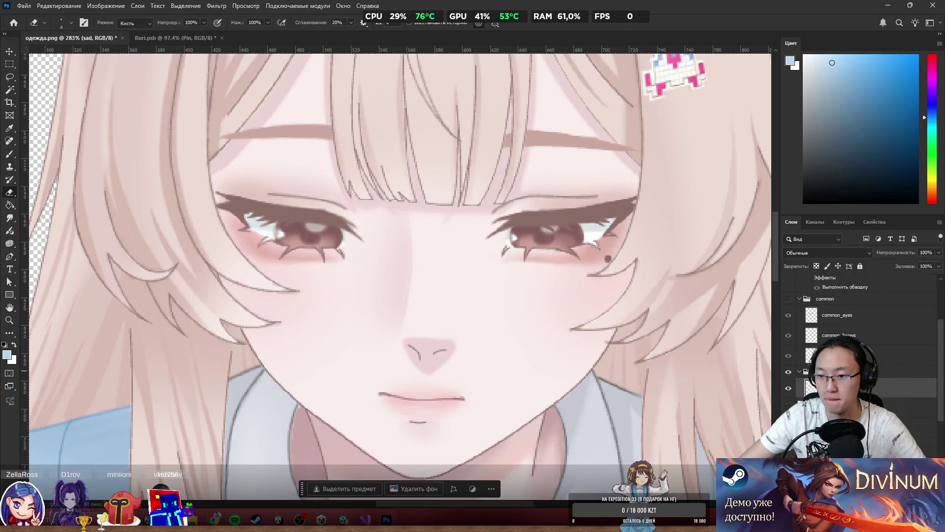
Step: Lasso the sad face's brows and copy them onto a new layer named sad_brows
{"action": "scroll", "coordinate": [376, 279], "scroll_direction": "down", "scroll_amount": 2}
{"action": "key", "text": "l"}
{"action": "mouse_move", "coordinate": [459, 175]}
{"action": "left_mouse_down"}
{"action": "mouse_move", "coordinate": [574, 183]}
{"action": "mouse_move", "coordinate": [571, 114]}
{"action": "mouse_move", "coordinate": [194, 115]}
{"action": "mouse_move", "coordinate": [268, 181]}
{"action": "left_mouse_up"}
{"action": "left_click_drag", "start_coordinate": [389, 182], "coordinate": [443, 176]}
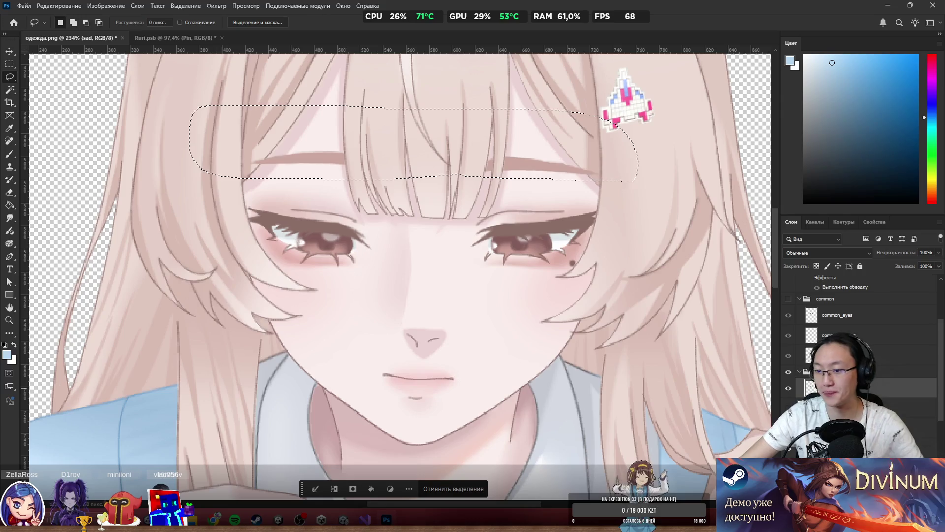
{"action": "right_click", "coordinate": [465, 136]}
{"action": "left_click", "coordinate": [492, 209]}
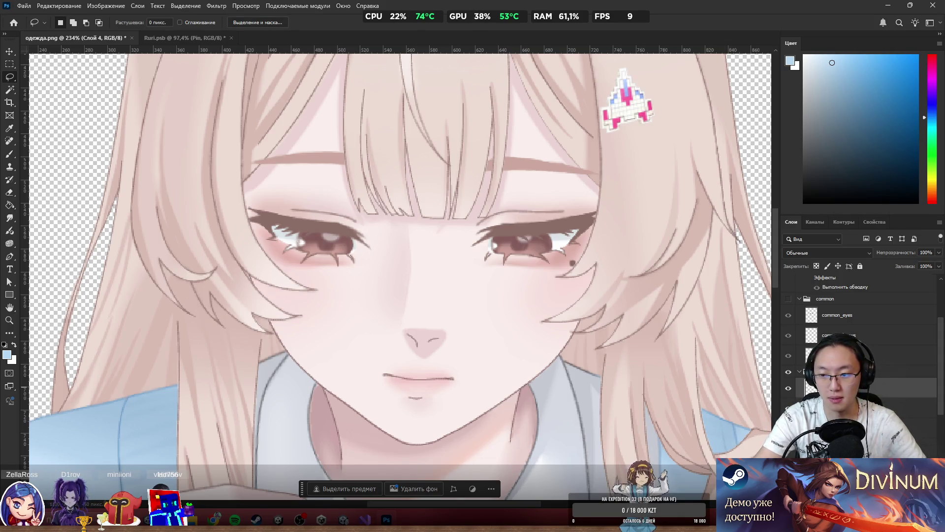
{"action": "key", "text": "Return"}
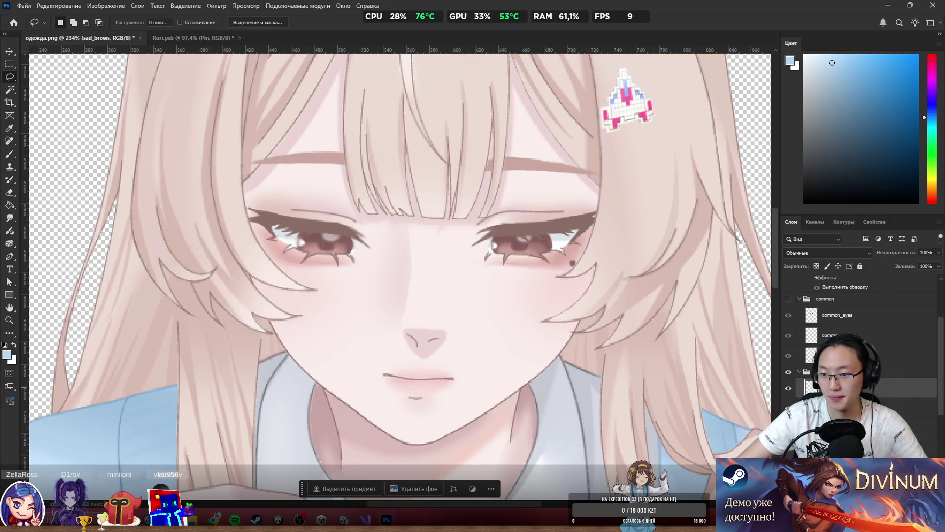
{"action": "left_click", "coordinate": [847, 408]}
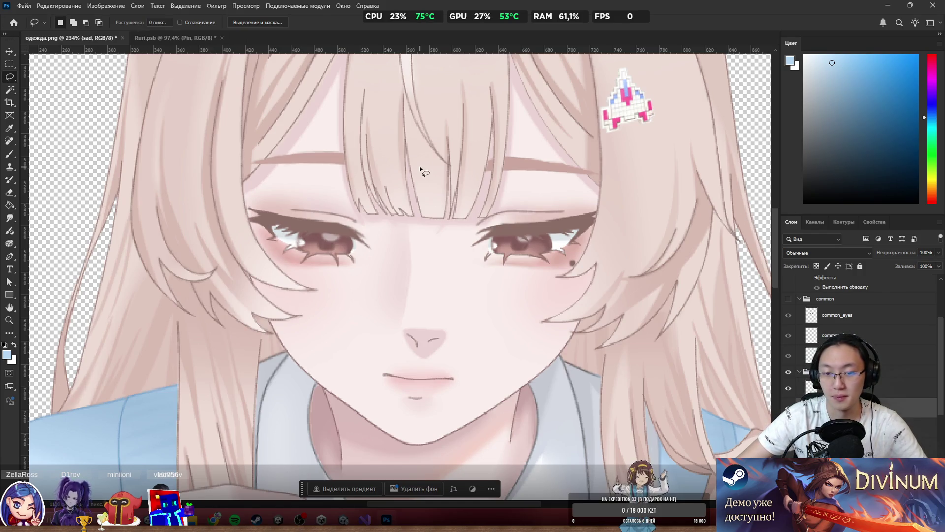
Step: Lasso the nose, mouth and chin and copy them to a new sad_mouth layer, reselecting sad
{"action": "mouse_move", "coordinate": [450, 316]}
{"action": "left_mouse_down"}
{"action": "mouse_move", "coordinate": [337, 348]}
{"action": "mouse_move", "coordinate": [489, 349]}
{"action": "mouse_move", "coordinate": [446, 307]}
{"action": "left_mouse_up"}
{"action": "right_click", "coordinate": [776, 401]}
{"action": "right_click", "coordinate": [463, 337]}
{"action": "key", "text": "Escape"}
{"action": "right_click", "coordinate": [489, 384]}
{"action": "left_click", "coordinate": [522, 237]}
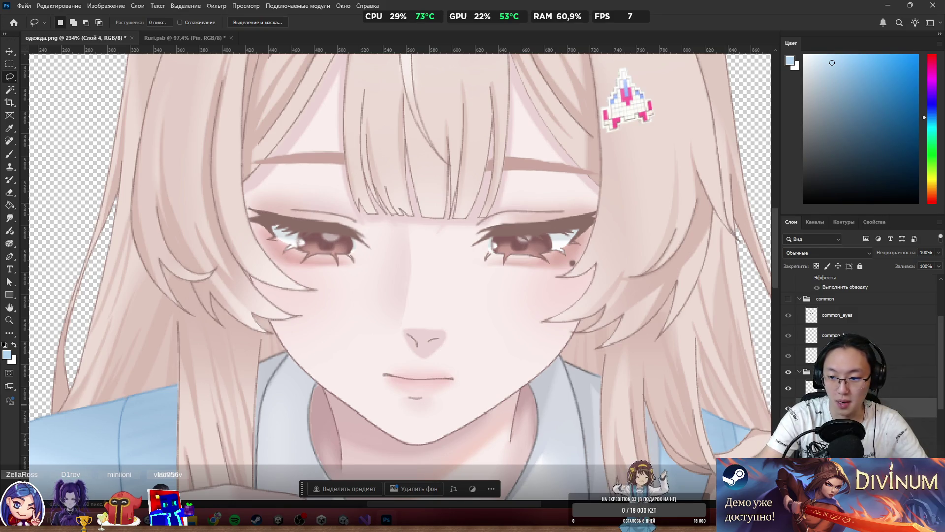
{"action": "key", "text": "alt+bracketright"}
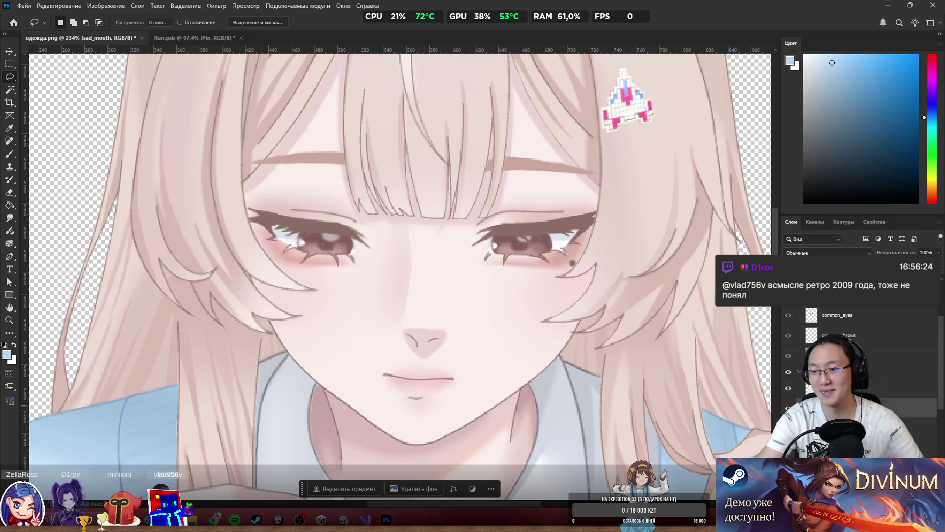
{"action": "scroll", "coordinate": [384, 349], "scroll_direction": "up", "scroll_amount": 2, "text": "alt"}
{"action": "scroll", "coordinate": [639, 395], "scroll_direction": "down", "scroll_amount": 1}
{"action": "scroll", "coordinate": [651, 388], "scroll_direction": "right", "scroll_amount": 1}
{"action": "key", "text": "alt+bracketleft"}
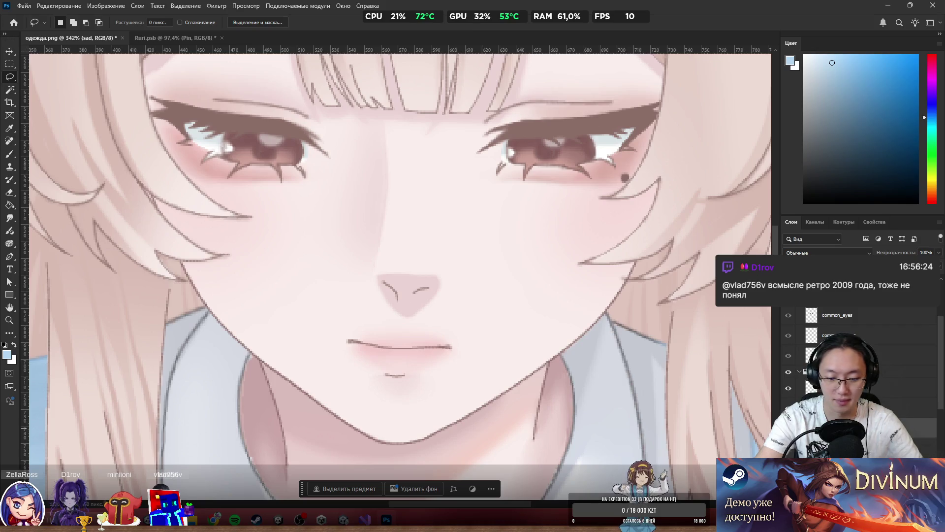
Step: Rename the sad layer to sad_eyes and hide the sad expression group
{"action": "key", "text": "Return"}
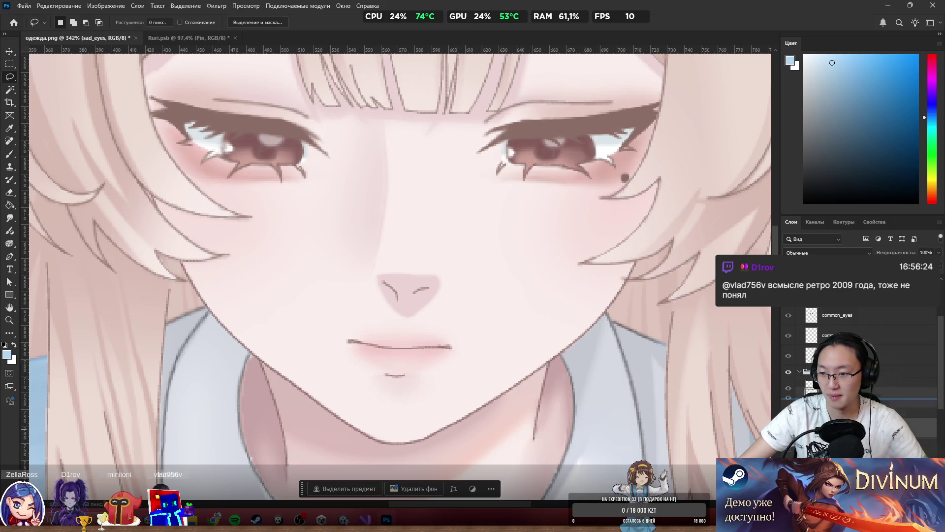
{"action": "left_click", "coordinate": [846, 372]}
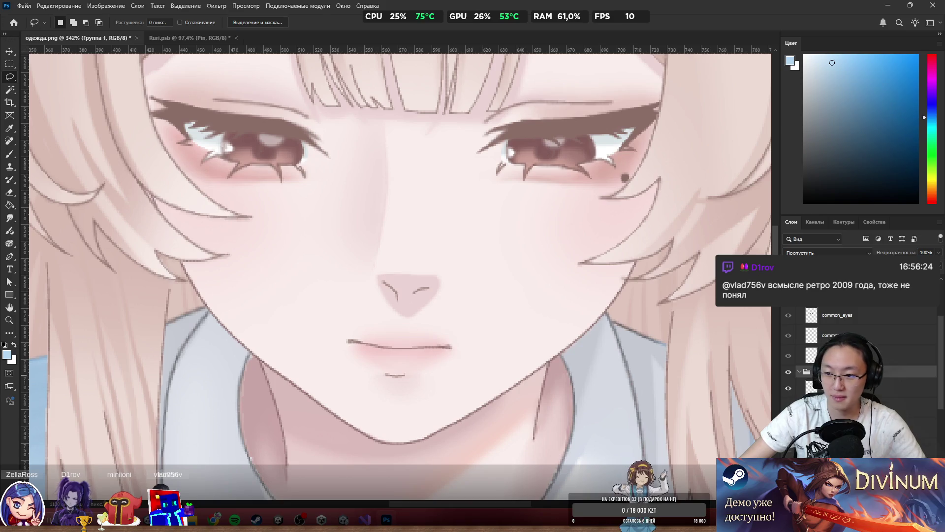
{"action": "left_click", "coordinate": [800, 359]}
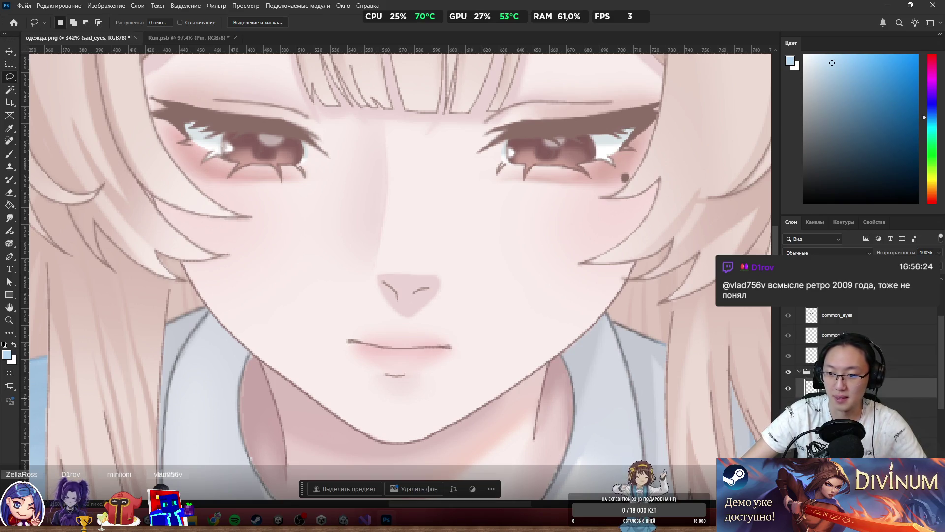
{"action": "left_click", "coordinate": [788, 351]}
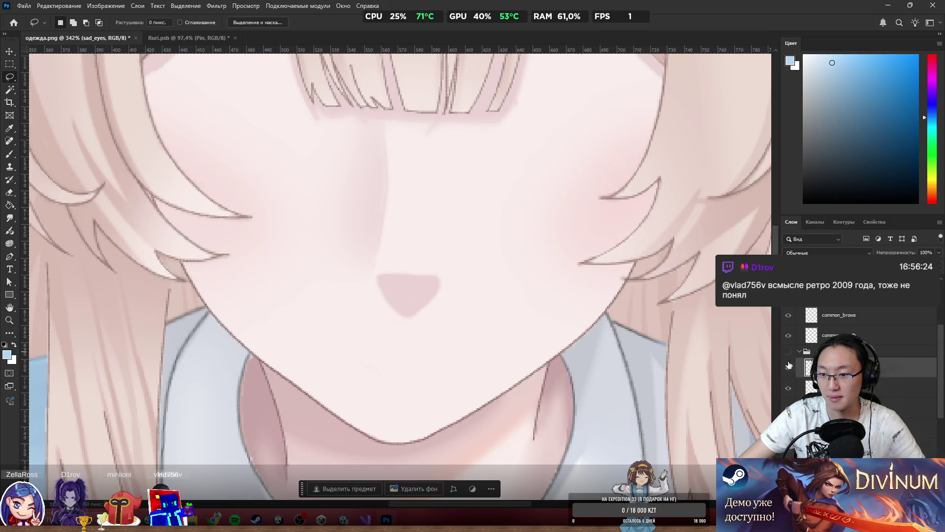
Step: Put the closed layer into its own new group with Ctrl+G
{"action": "right_click", "coordinate": [815, 431]}
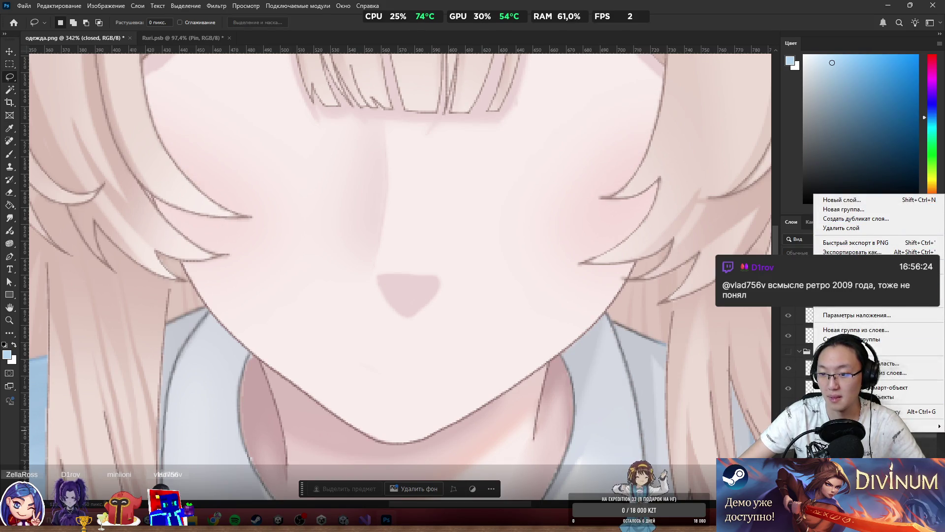
{"action": "key", "text": "Escape"}
{"action": "scroll", "coordinate": [359, 181], "scroll_direction": "down", "scroll_amount": 3}
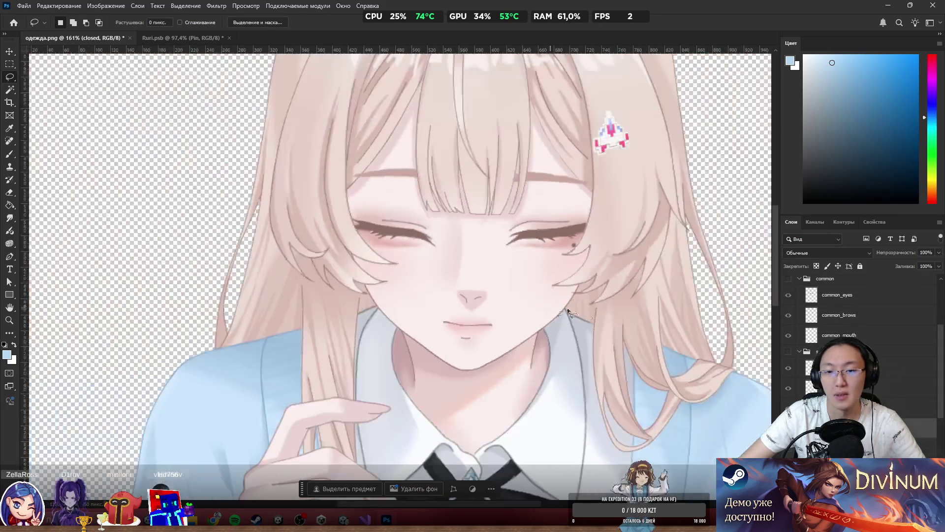
{"action": "scroll", "coordinate": [359, 182], "scroll_direction": "up", "scroll_amount": 3}
{"action": "scroll", "coordinate": [359, 181], "scroll_direction": "down", "scroll_amount": 3}
{"action": "scroll", "coordinate": [456, 220], "scroll_direction": "up", "scroll_amount": 1}
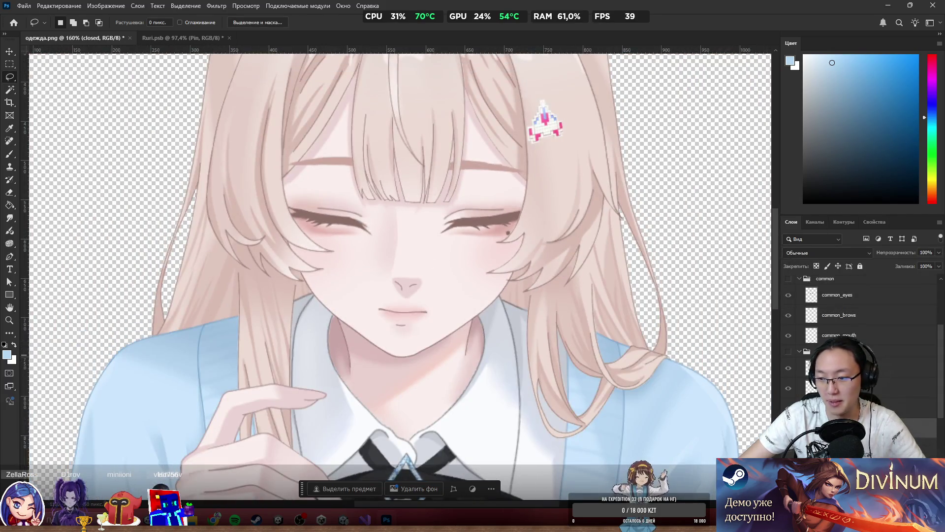
{"action": "left_click", "coordinate": [939, 222]}
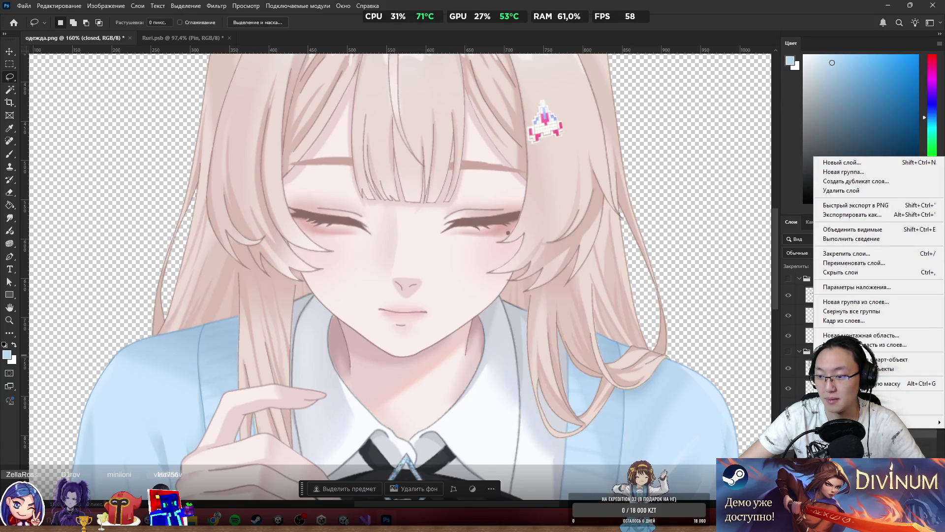
{"action": "key", "text": "Escape"}
{"action": "key", "text": "ctrl+g"}
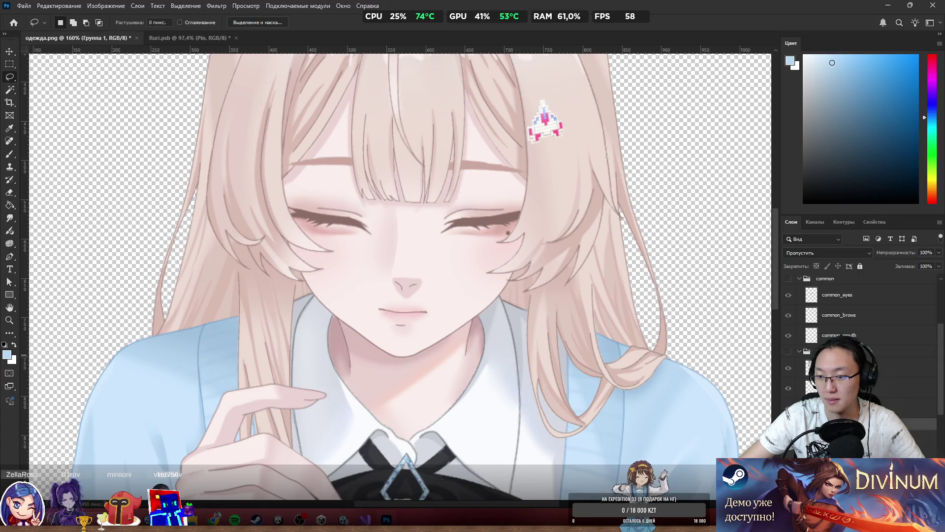
{"action": "key", "text": "ctrl+z"}
{"action": "key", "text": "ctrl+g"}
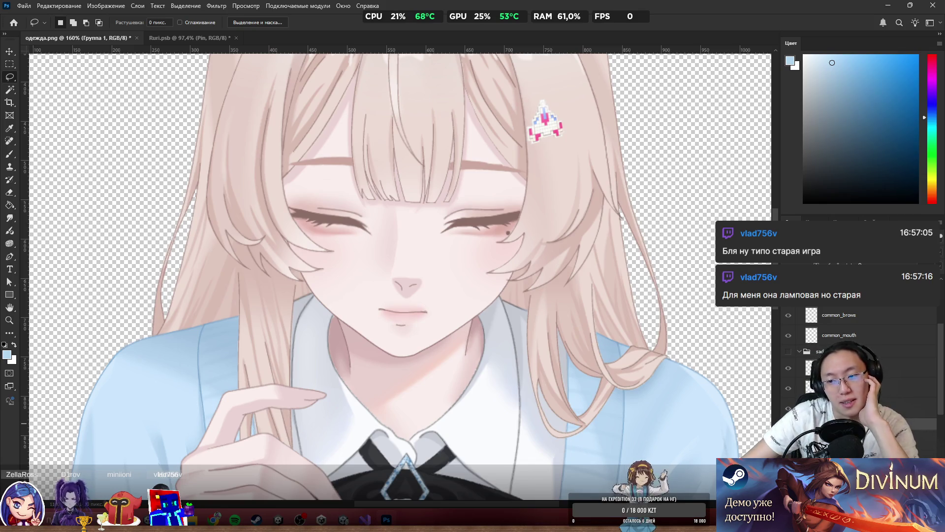
{"action": "left_click", "coordinate": [839, 317]}
{"action": "scroll", "coordinate": [822, 322], "scroll_direction": "up", "scroll_amount": 1}
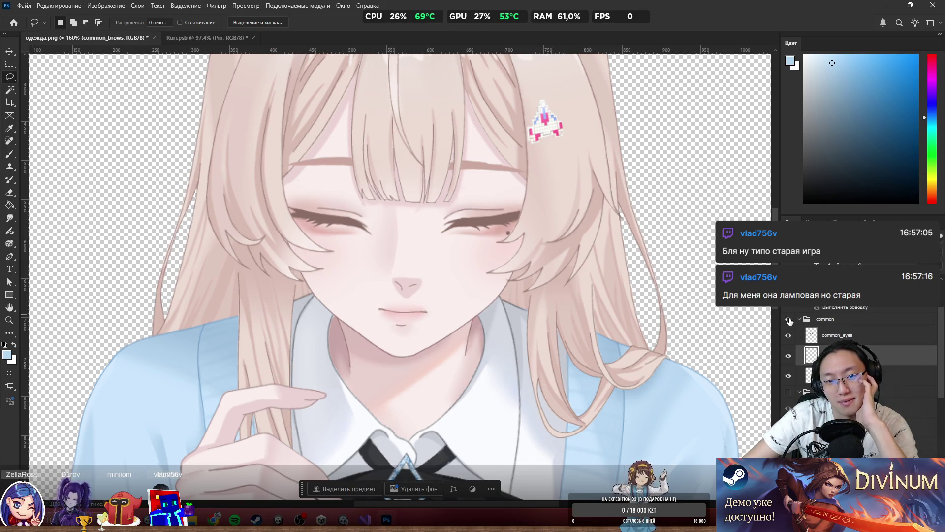
Step: Toggle the common expression on and off to compare eyes, then select the closed layer
{"action": "left_click", "coordinate": [789, 320]}
{"action": "left_click", "coordinate": [790, 321]}
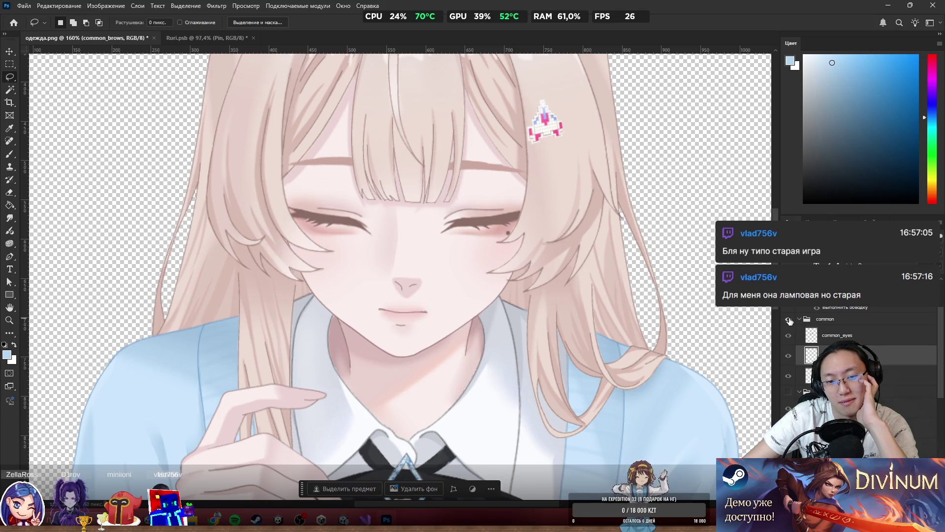
{"action": "left_click", "coordinate": [790, 321]}
{"action": "left_click", "coordinate": [789, 321]}
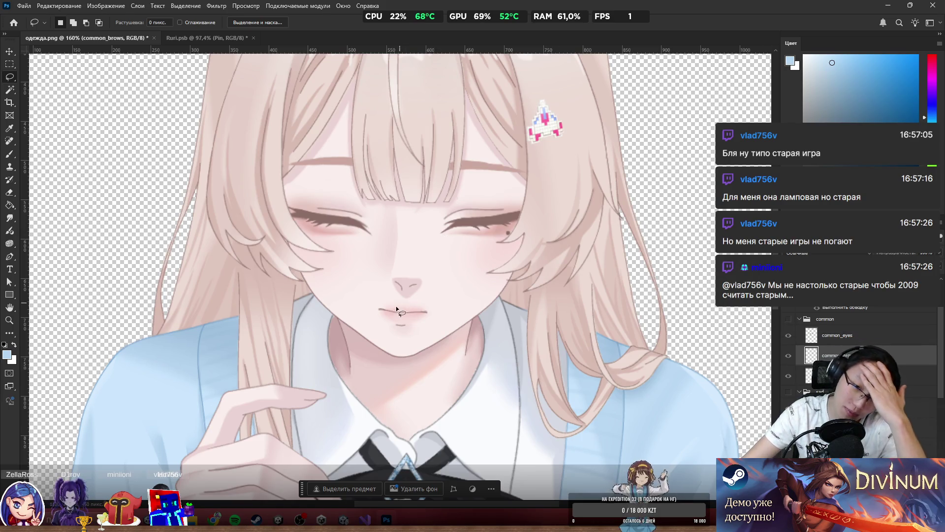
{"action": "scroll", "coordinate": [386, 312], "scroll_direction": "up", "scroll_amount": 1}
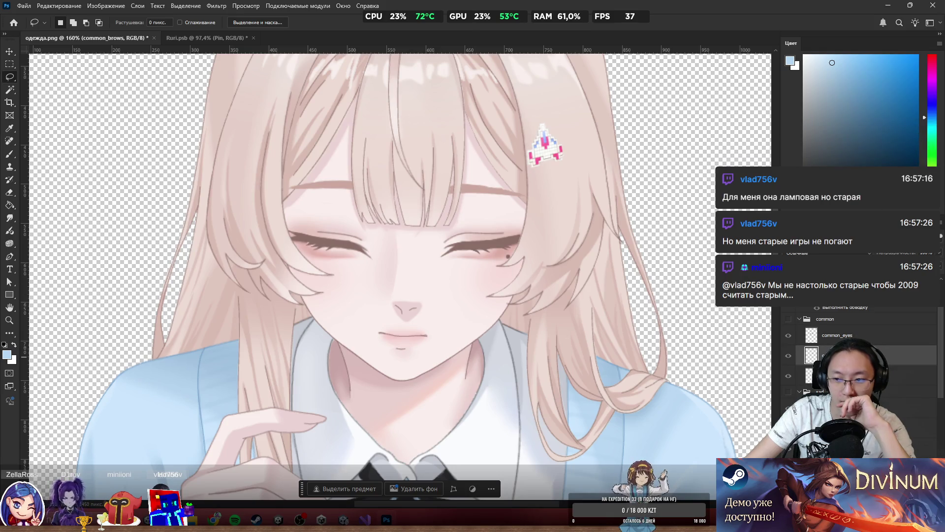
{"action": "scroll", "coordinate": [796, 378], "scroll_direction": "down", "scroll_amount": 3}
{"action": "scroll", "coordinate": [861, 354], "scroll_direction": "up", "scroll_amount": 2}
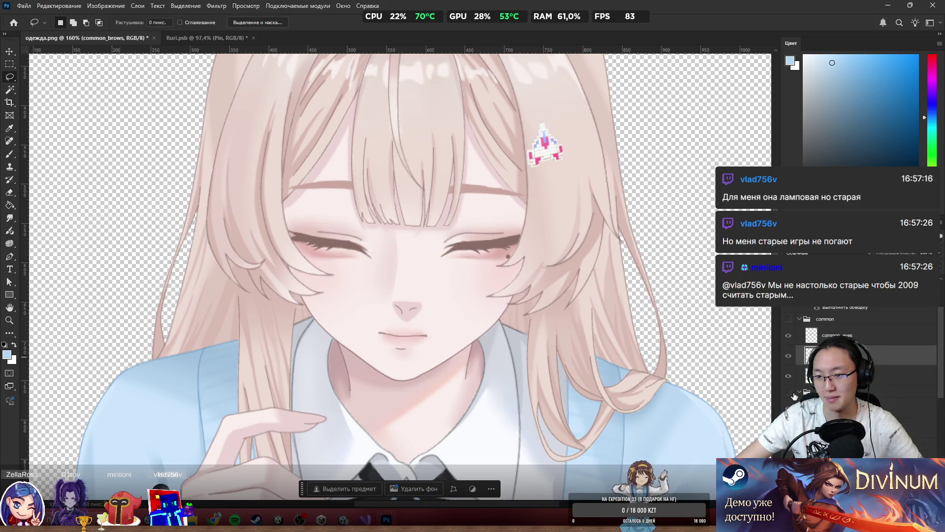
{"action": "scroll", "coordinate": [862, 344], "scroll_direction": "down", "scroll_amount": 2}
{"action": "left_click", "coordinate": [866, 423]}
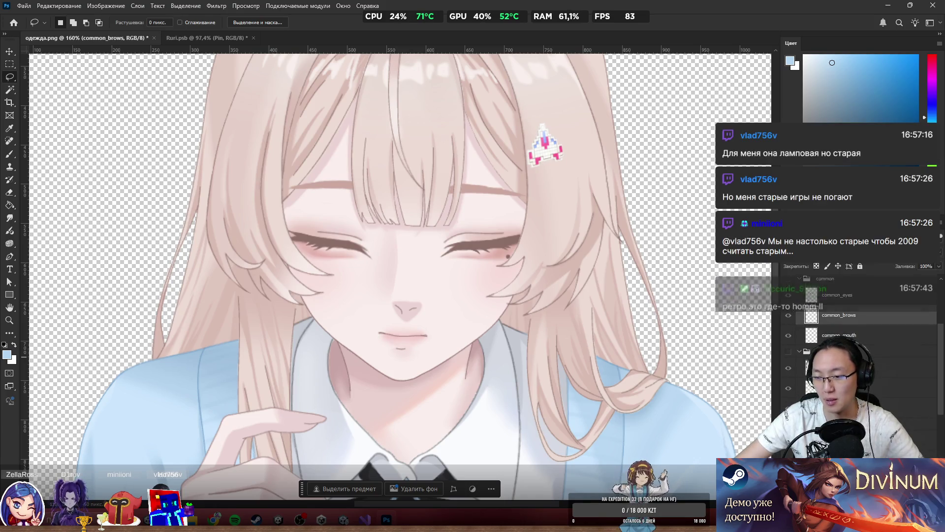
{"action": "left_click", "coordinate": [862, 387]}
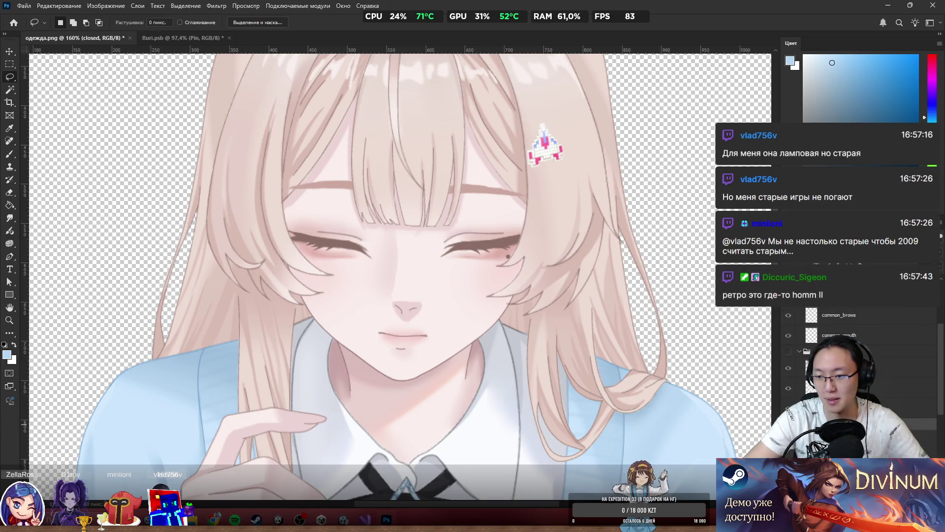
{"action": "scroll", "coordinate": [510, 148], "scroll_direction": "up", "scroll_amount": 1}
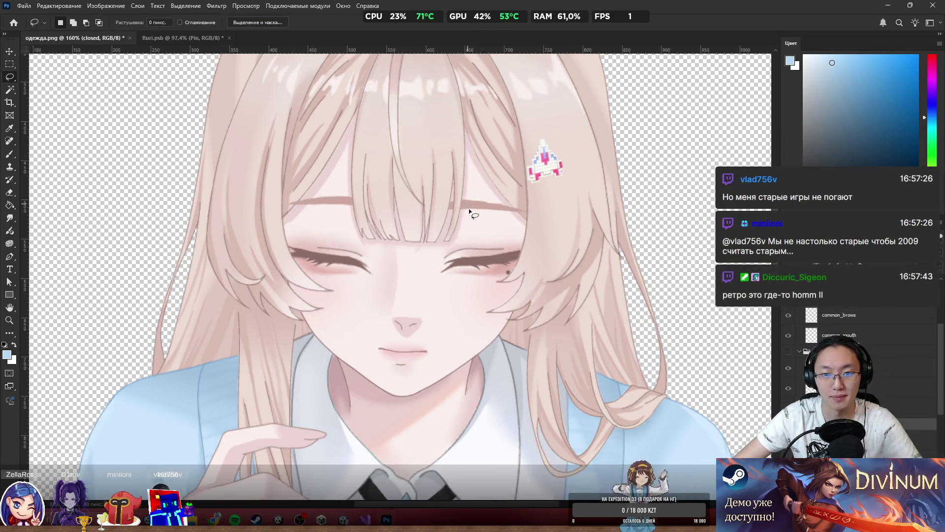
Step: Lasso the closed face's brows and cut them onto a new layer named closed_brows
{"action": "left_click_drag", "start_coordinate": [563, 227], "coordinate": [239, 145]}
{"action": "left_click_drag", "start_coordinate": [285, 214], "coordinate": [285, 215]}
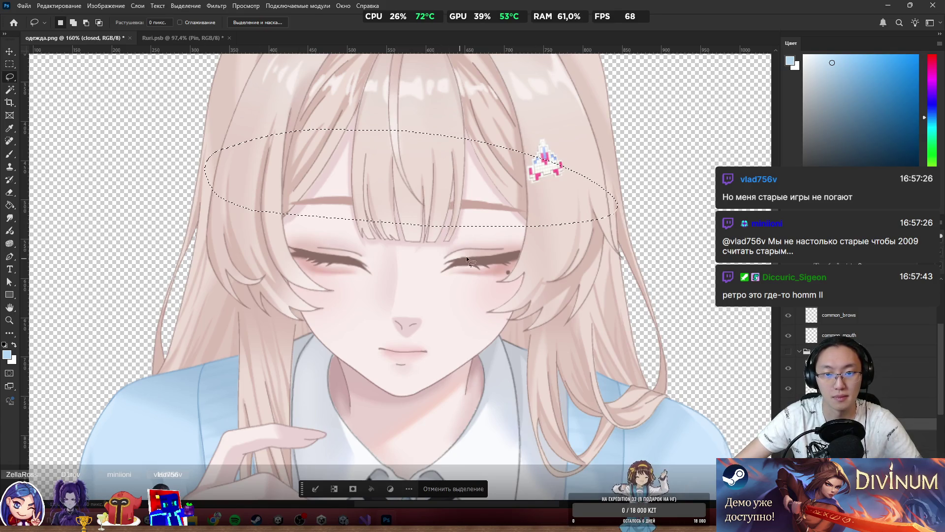
{"action": "right_click", "coordinate": [369, 167]}
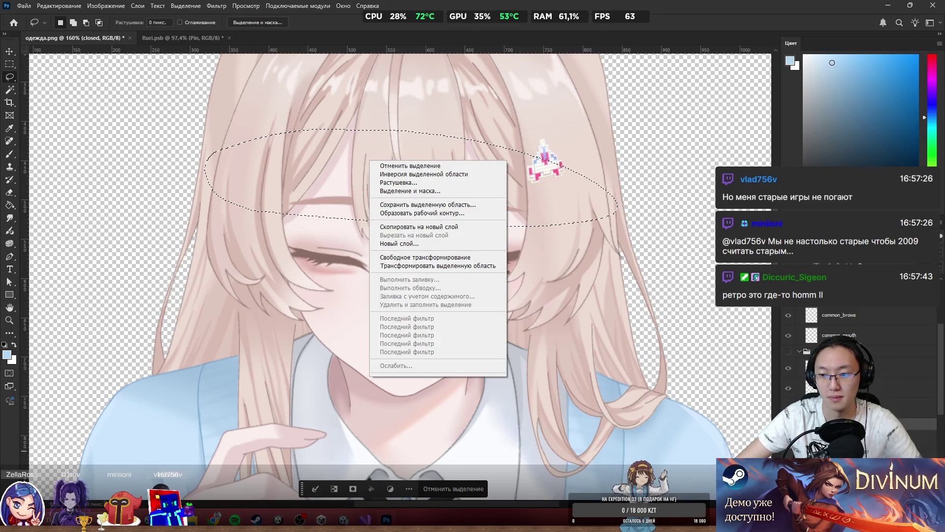
{"action": "key", "text": "Escape"}
{"action": "right_click", "coordinate": [377, 167]}
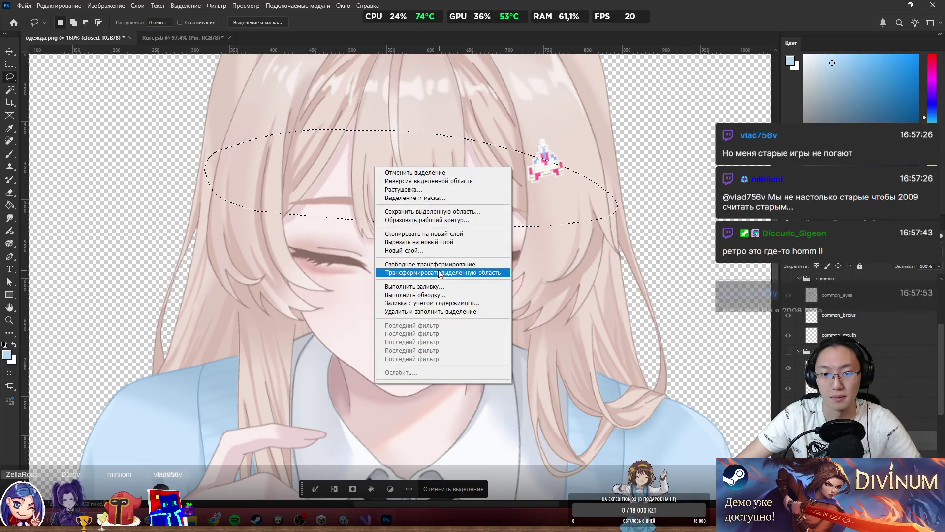
{"action": "left_click", "coordinate": [418, 242]}
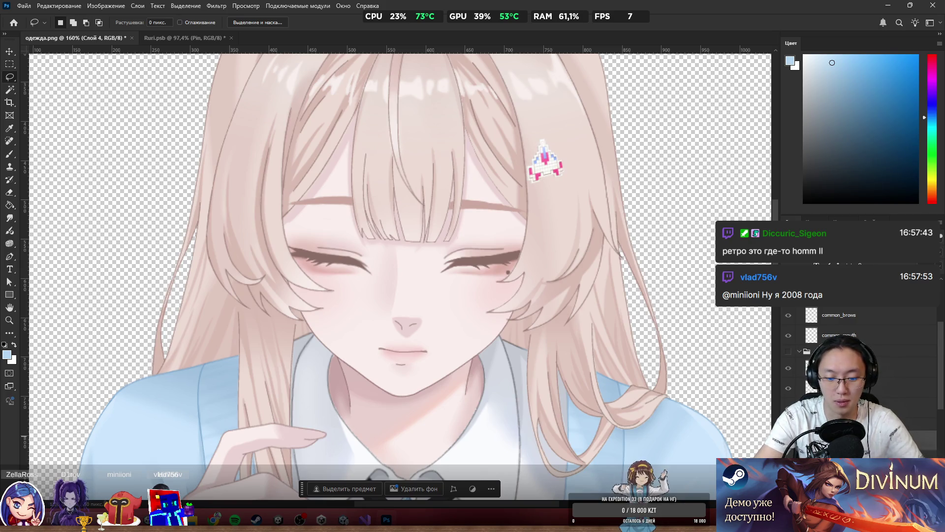
{"action": "key", "text": "alt+bracketleft"}
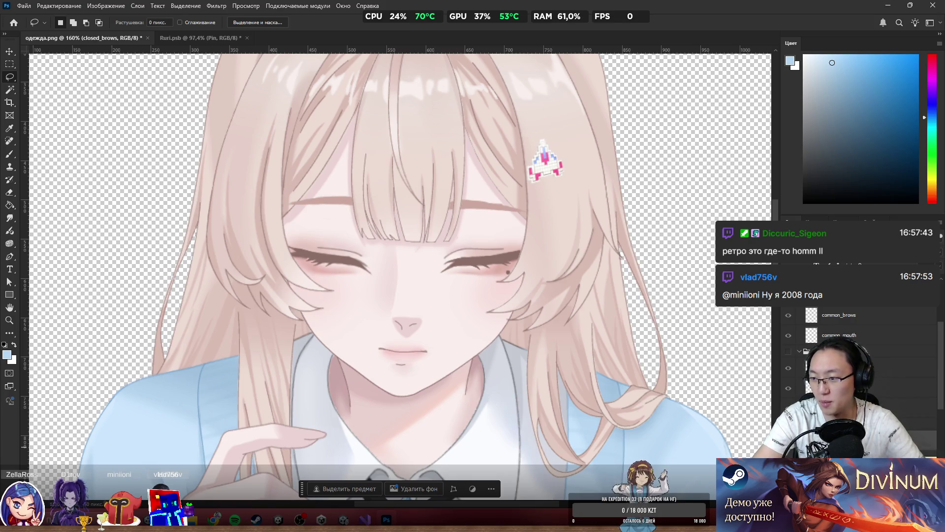
{"action": "scroll", "coordinate": [485, 230], "scroll_direction": "up", "scroll_amount": 3}
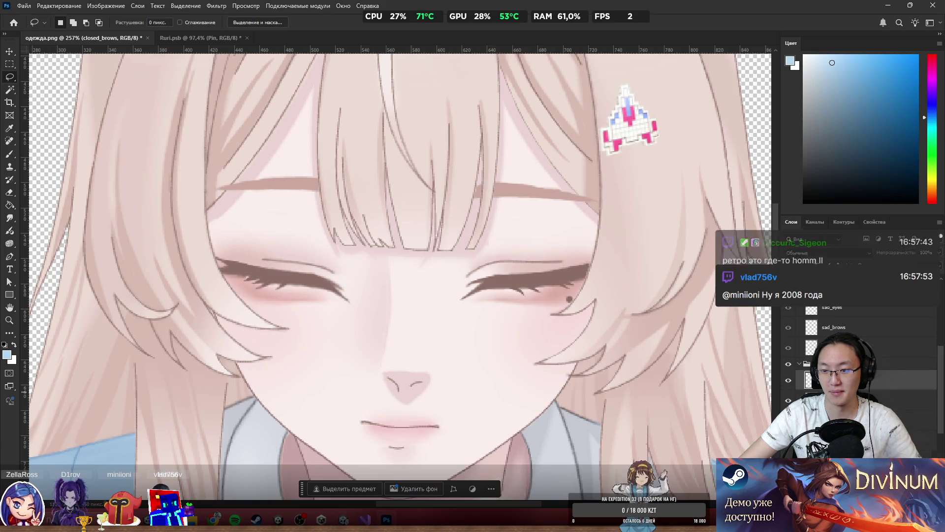
Step: Lasso the mouth and chin on the closed layer and cut it onto a new layer named closed_mouth
{"action": "left_click", "coordinate": [866, 400]}
{"action": "left_click_drag", "start_coordinate": [313, 398], "coordinate": [492, 389]}
{"action": "right_click", "coordinate": [396, 170]}
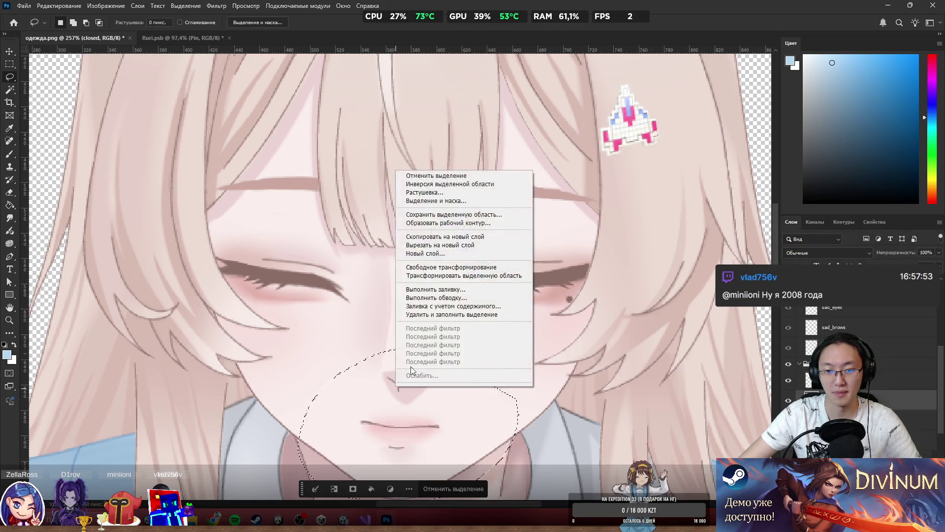
{"action": "left_click", "coordinate": [482, 245]}
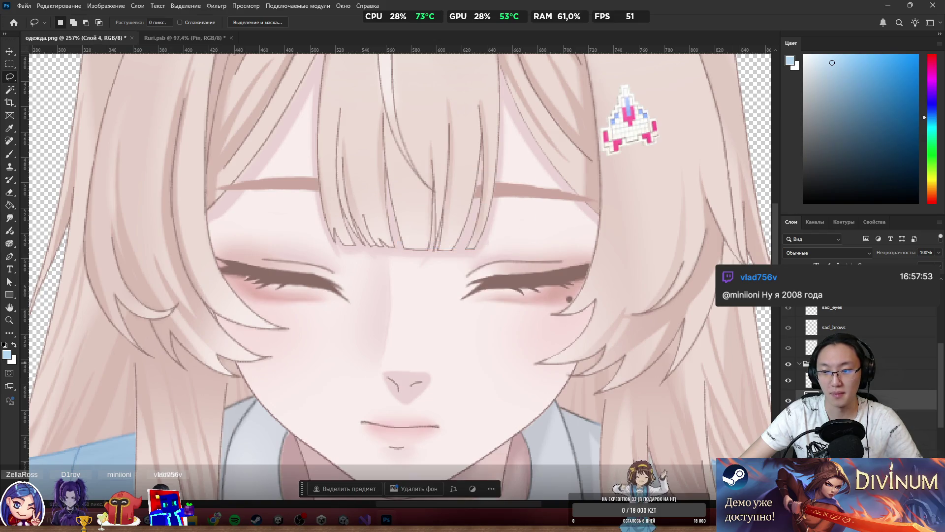
{"action": "double_click", "coordinate": [866, 400]}
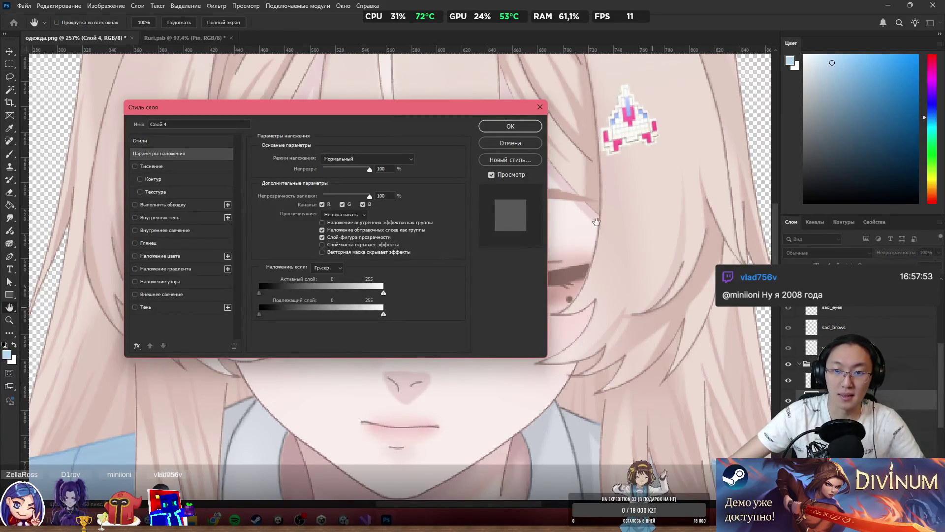
{"action": "key", "text": "Return"}
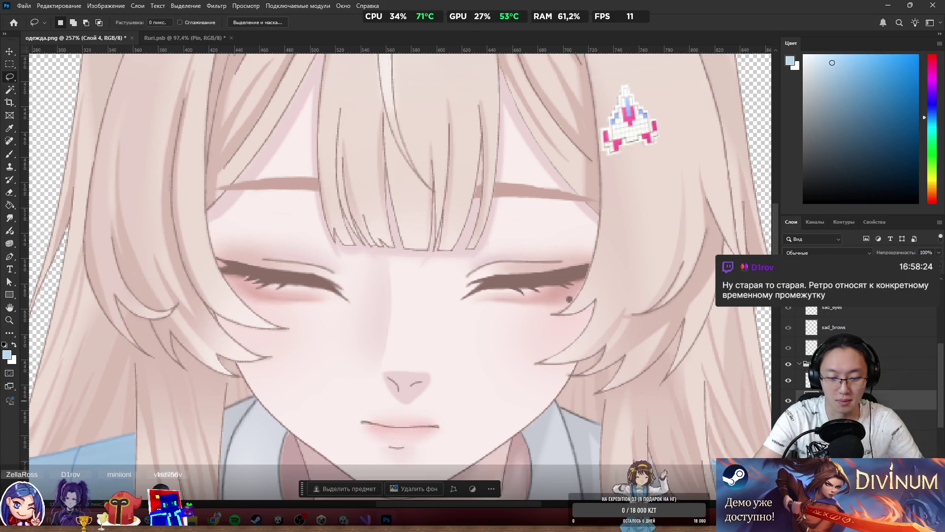
{"action": "key", "text": "Return"}
Step: Move closed_eyes into the closed group and hide that group
{"action": "left_click", "coordinate": [866, 418]}
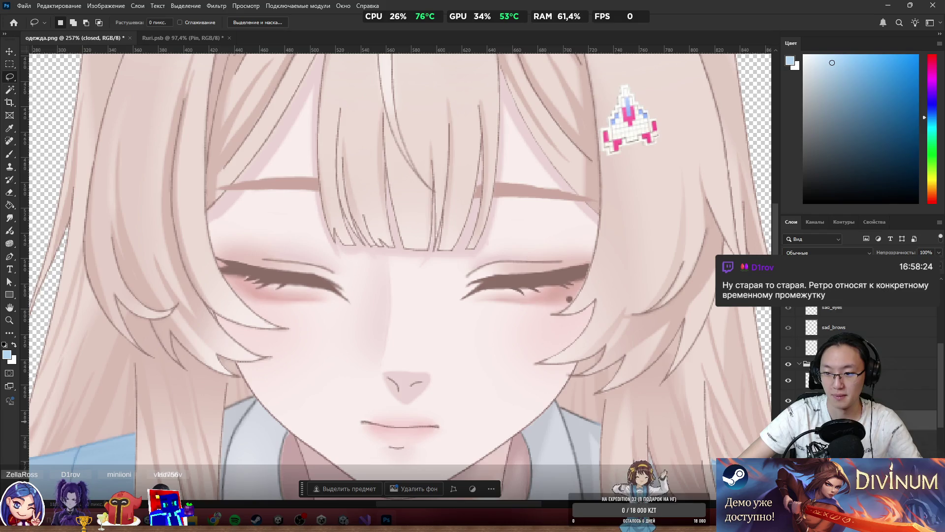
{"action": "left_click", "coordinate": [867, 401]}
{"action": "left_click_drag", "start_coordinate": [817, 401], "coordinate": [798, 359]}
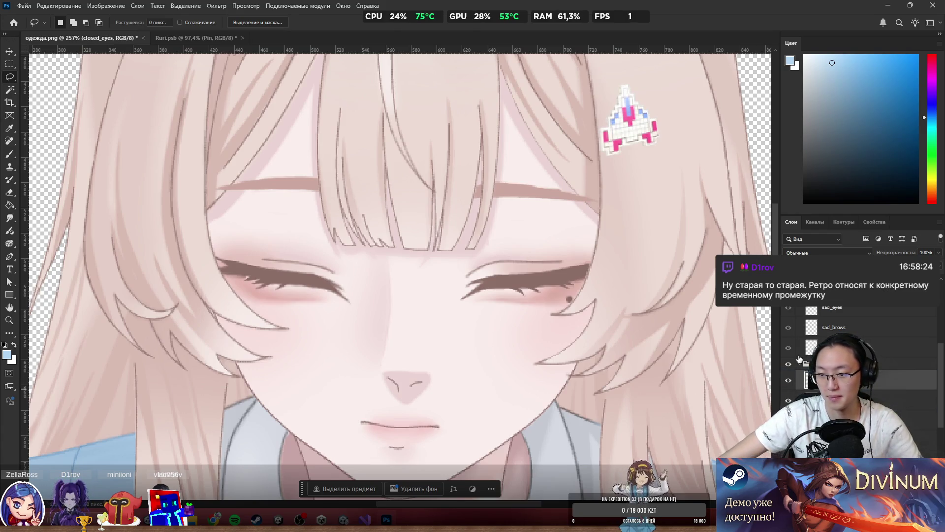
{"action": "scroll", "coordinate": [859, 350], "scroll_direction": "down", "scroll_amount": 2}
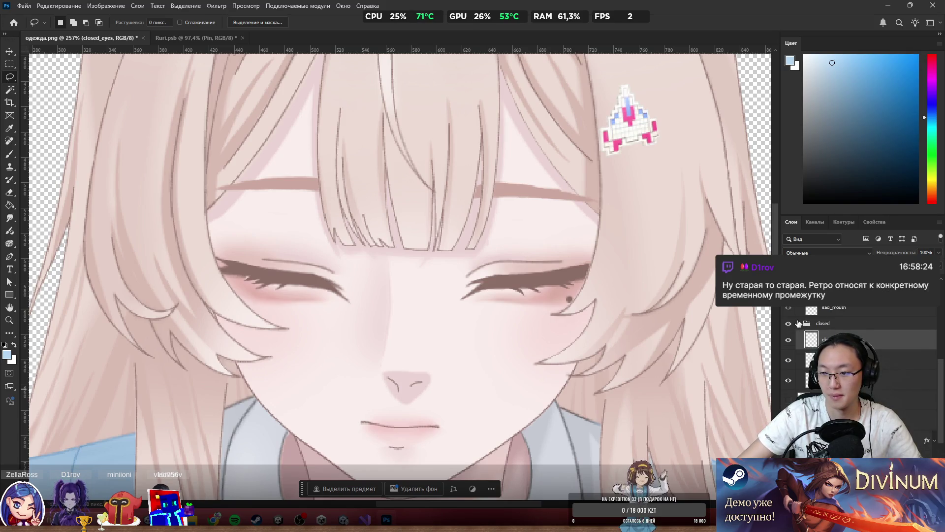
{"action": "left_click", "coordinate": [788, 324]}
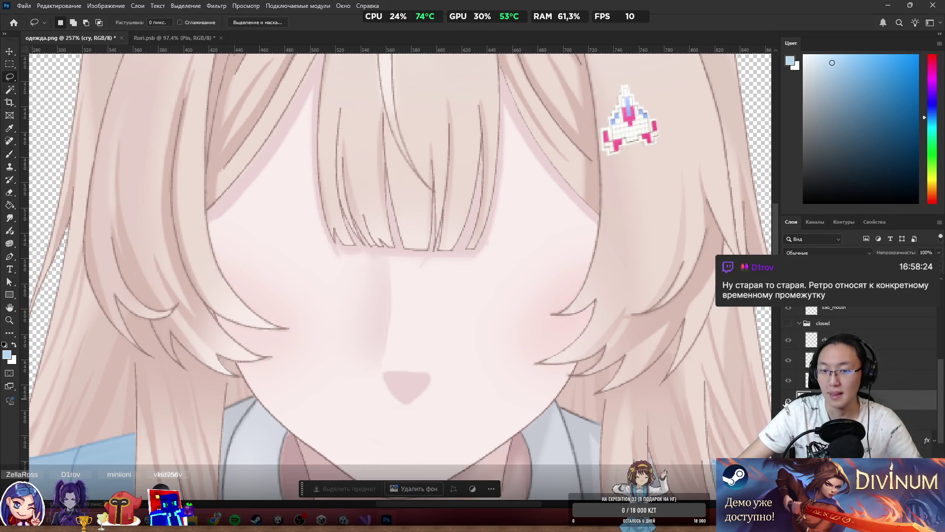
Step: Show the closed expression group and hide the cry group so the face shows calm closed eyes
{"action": "left_click", "coordinate": [788, 400]}
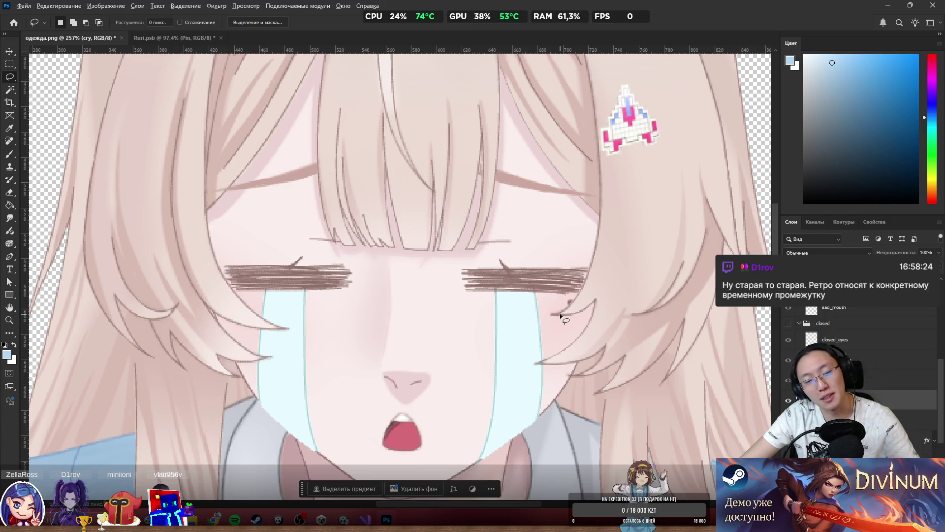
{"action": "scroll", "coordinate": [766, 395], "scroll_direction": "down", "scroll_amount": 3}
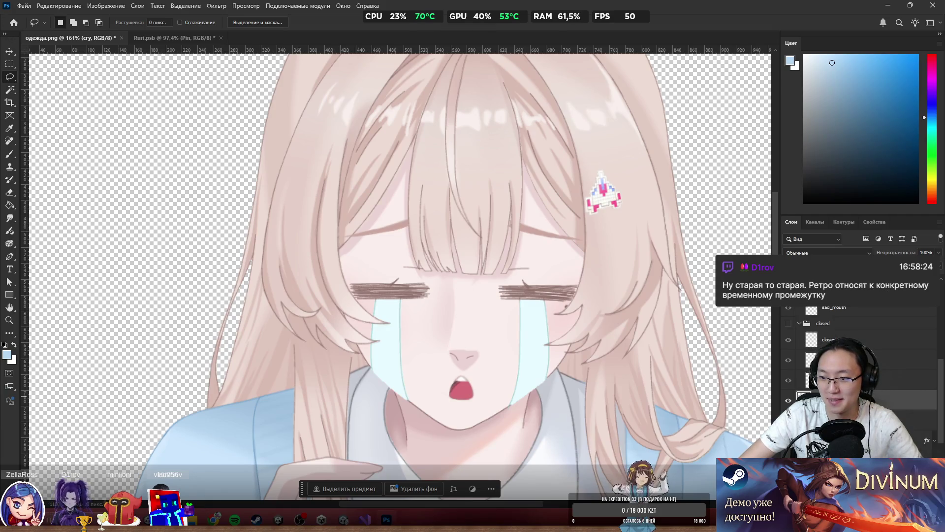
{"action": "scroll", "coordinate": [837, 339], "scroll_direction": "up", "scroll_amount": 1}
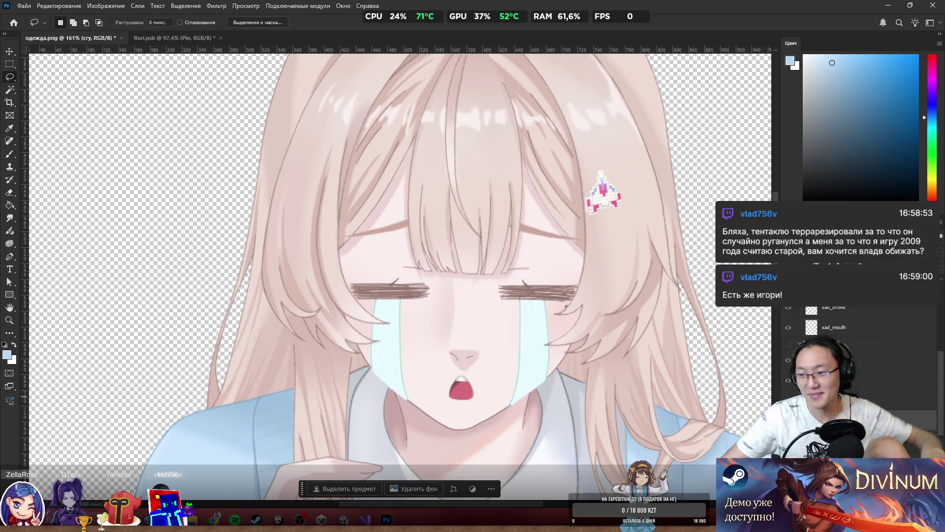
{"action": "scroll", "coordinate": [478, 424], "scroll_direction": "up", "scroll_amount": 2}
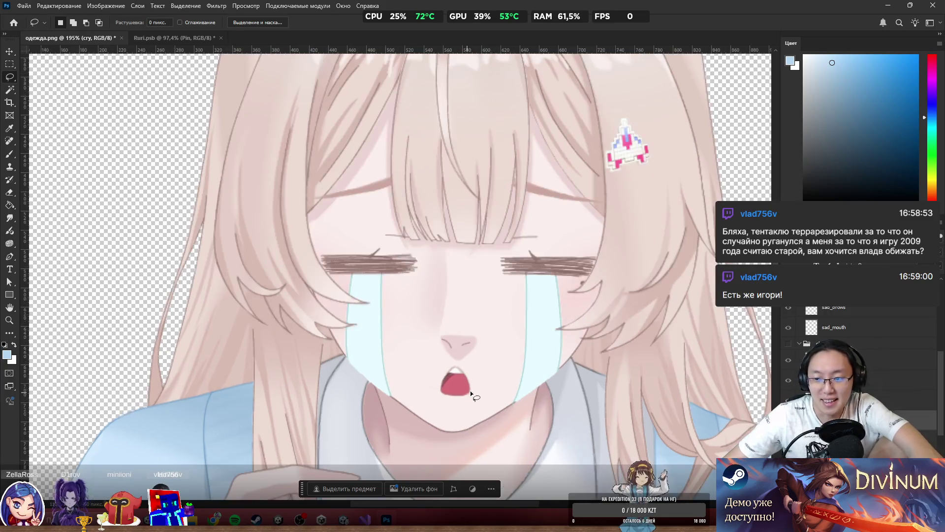
{"action": "left_click", "coordinate": [788, 344]}
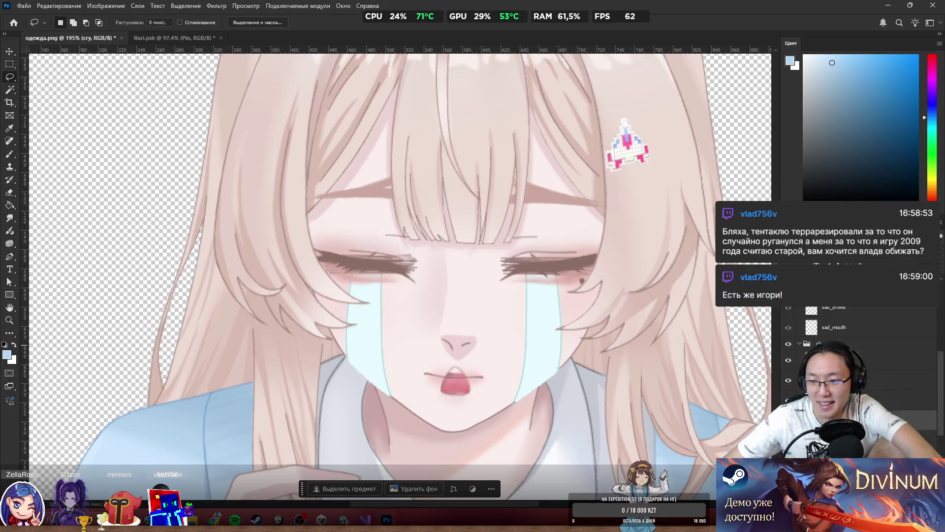
{"action": "left_click", "coordinate": [789, 360]}
Step: Duplicate the closed_eyes layer with Ctrl+J
{"action": "left_click", "coordinate": [837, 360]}
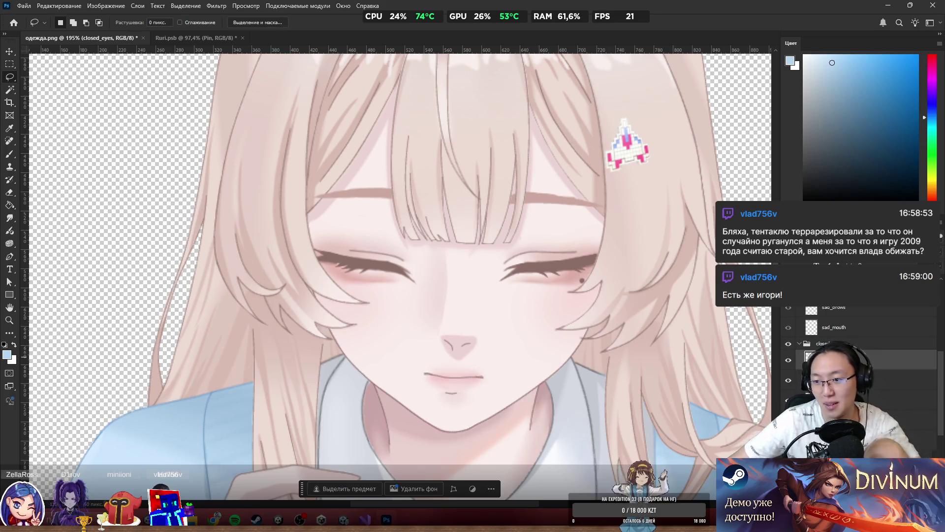
{"action": "scroll", "coordinate": [861, 345], "scroll_direction": "up", "scroll_amount": 3}
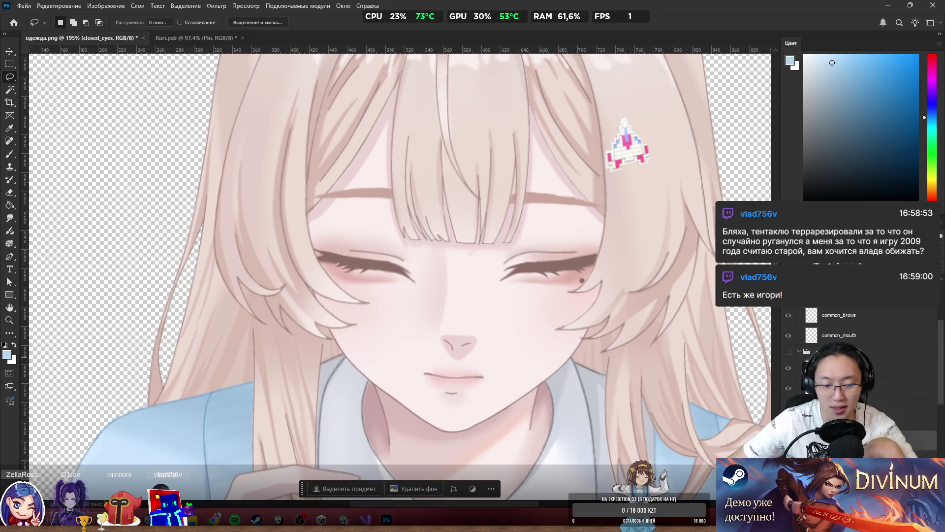
{"action": "key", "text": "ctrl+j"}
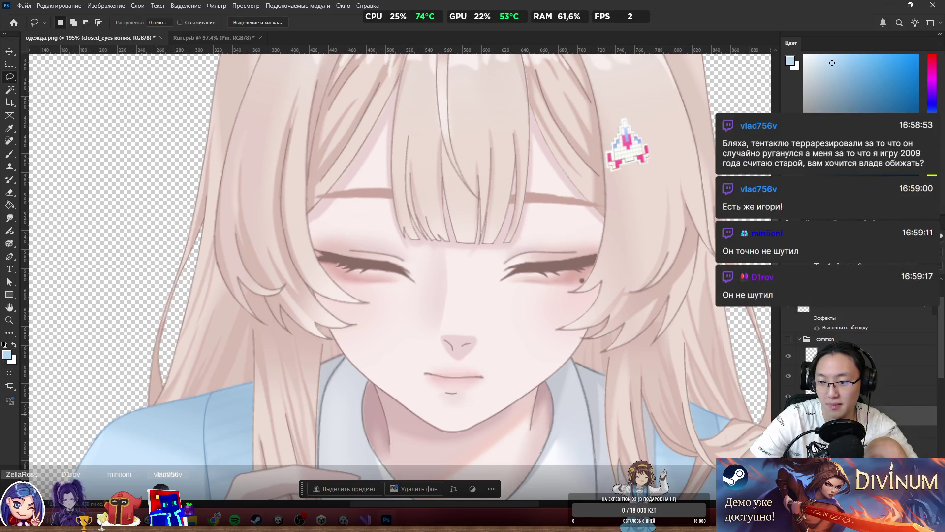
Step: Name the copy common_closed_eyes and compare it against the common open eyes
{"action": "key", "text": "Return"}
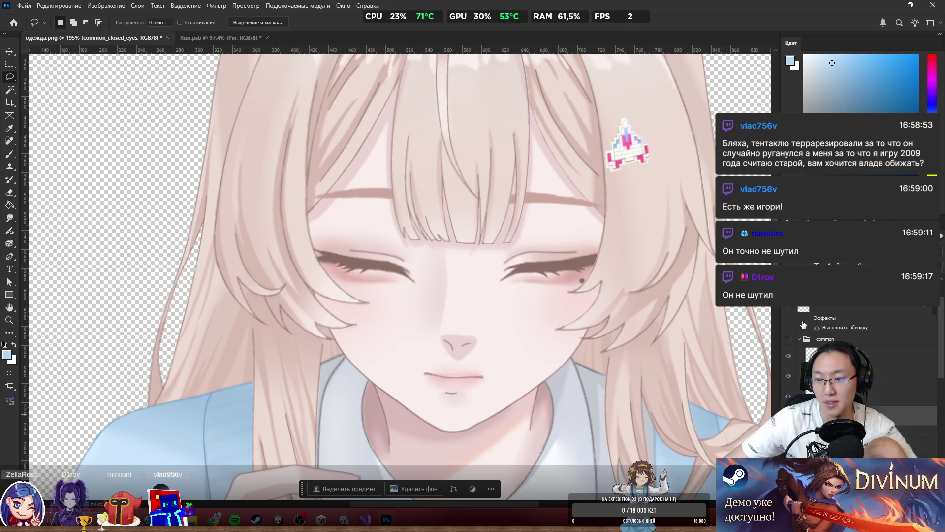
{"action": "left_click", "coordinate": [789, 340]}
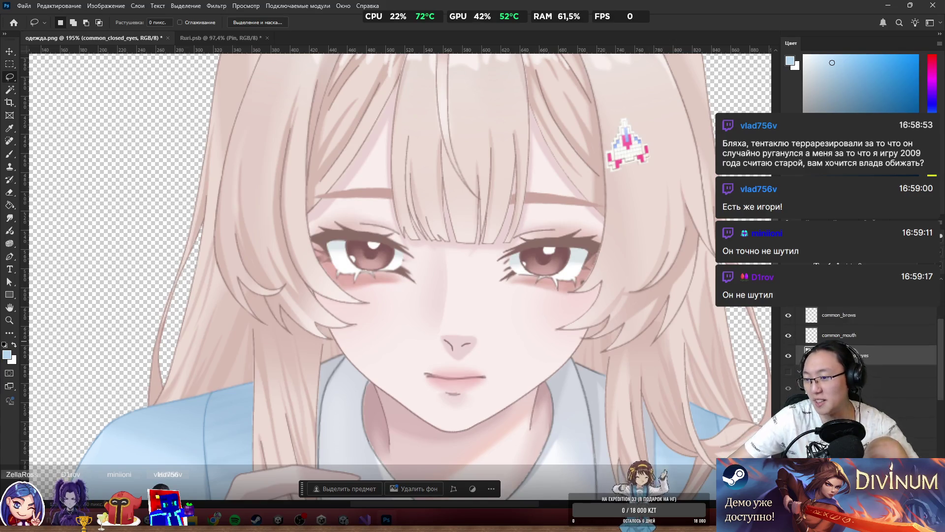
{"action": "scroll", "coordinate": [861, 345], "scroll_direction": "down", "scroll_amount": 1}
{"action": "scroll", "coordinate": [783, 404], "scroll_direction": "up", "scroll_amount": 2}
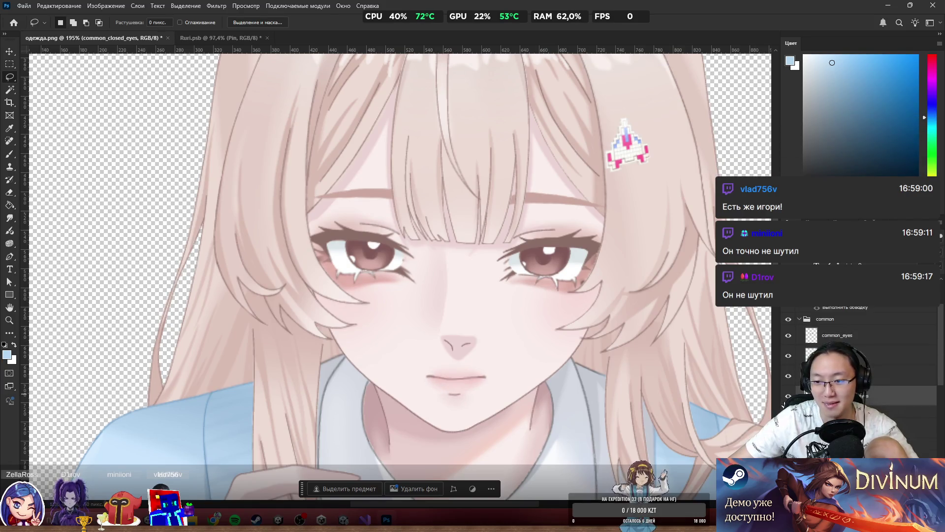
{"action": "left_click", "coordinate": [788, 335]}
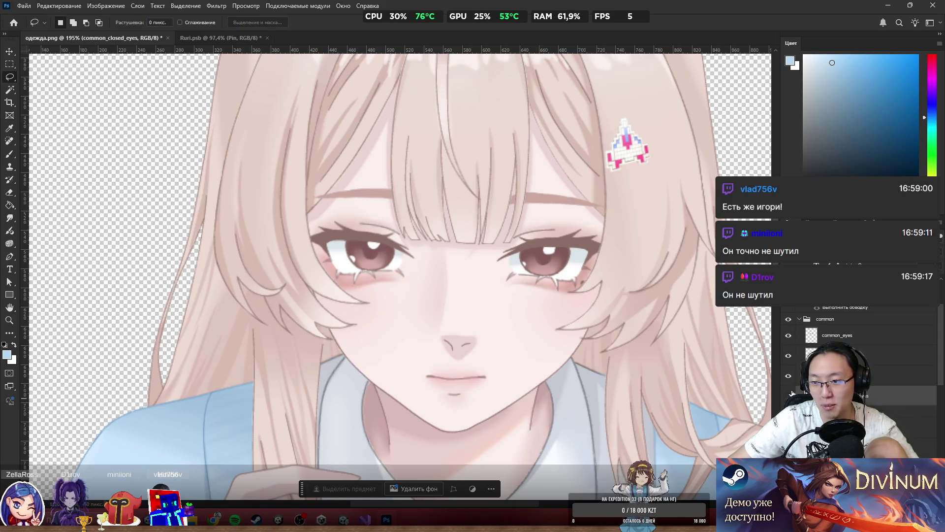
{"action": "left_click", "coordinate": [787, 339]}
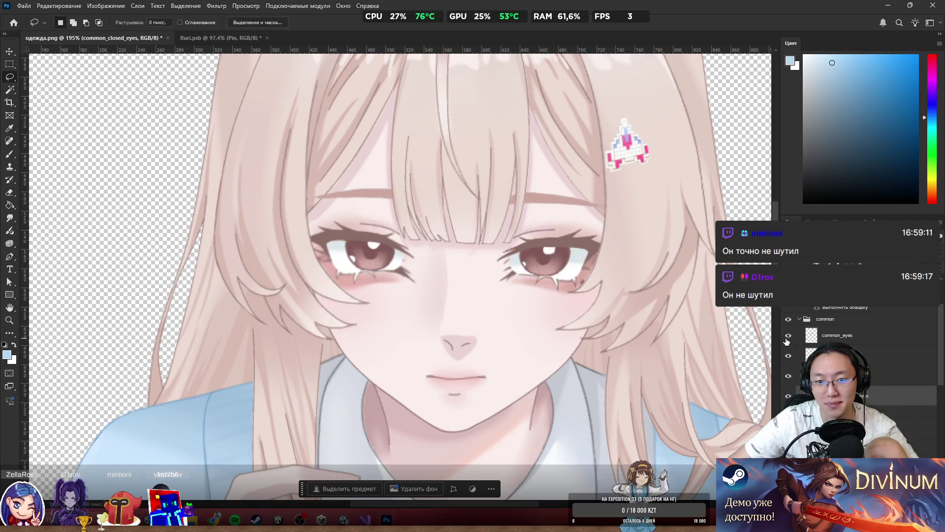
{"action": "left_click", "coordinate": [788, 336]}
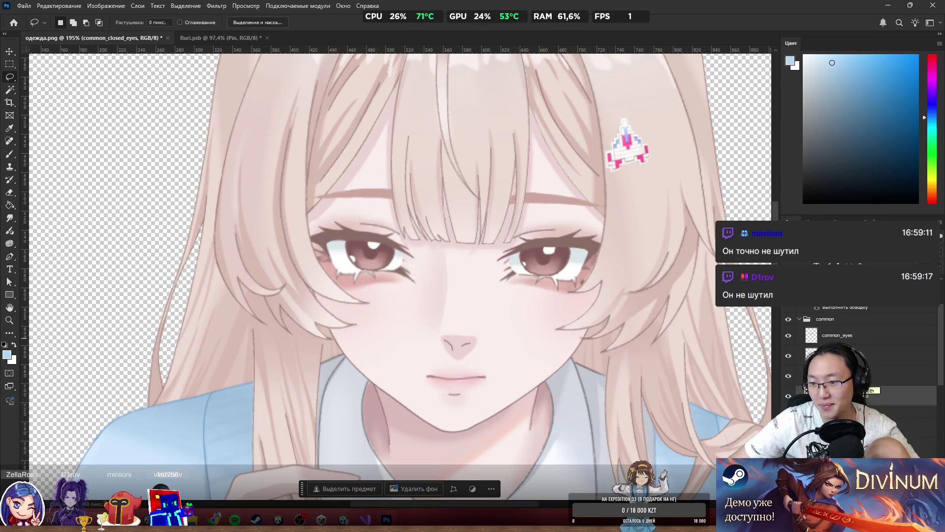
Step: Hide the common group, show the sad group, and make another closed-eyes copy named sad_closed_eyes
{"action": "left_click", "coordinate": [788, 319]}
{"action": "scroll", "coordinate": [836, 344], "scroll_direction": "down", "scroll_amount": 3}
{"action": "left_click", "coordinate": [788, 311]}
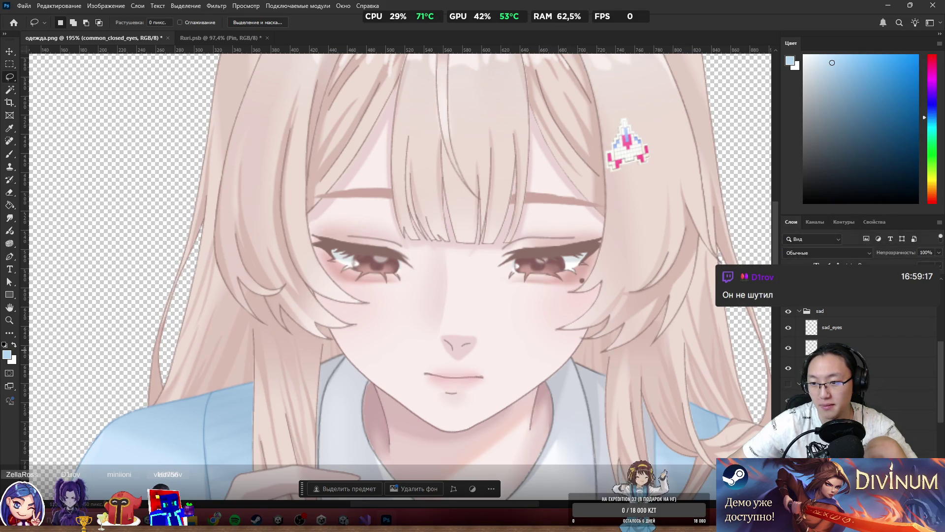
{"action": "key", "text": "ctrl+j"}
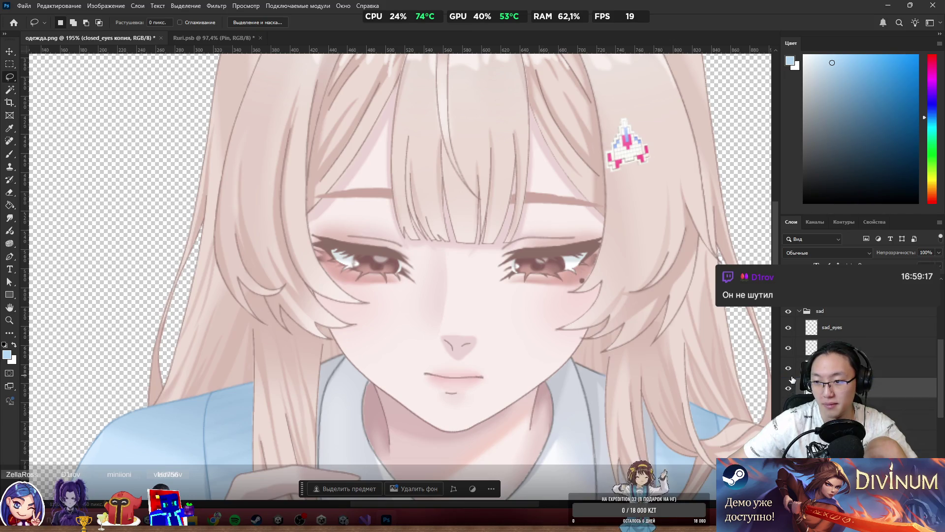
{"action": "left_click", "coordinate": [788, 327]}
{"action": "left_click", "coordinate": [788, 327]}
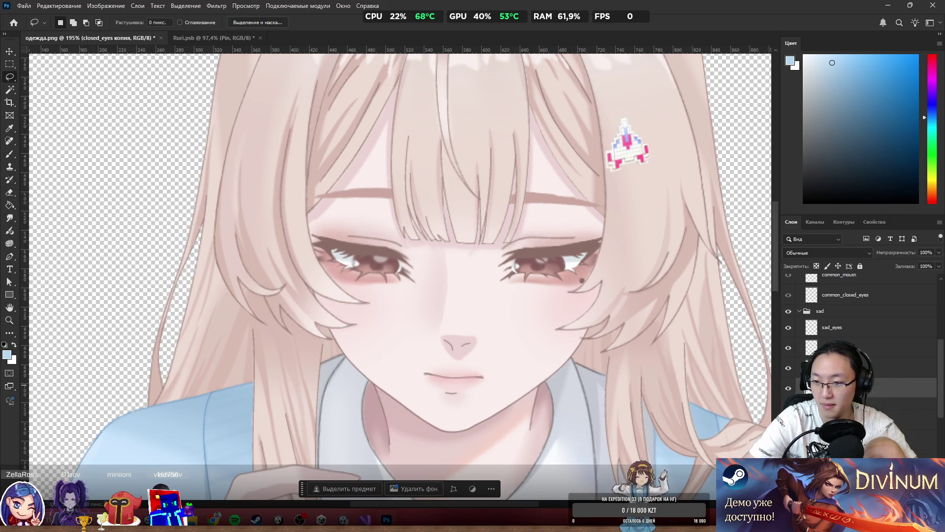
{"action": "key", "text": "Return"}
Step: Hide the sad expression layers, then briefly show and re-hide the closed expression
{"action": "left_click", "coordinate": [789, 390]}
{"action": "left_click", "coordinate": [789, 391]}
{"action": "scroll", "coordinate": [859, 334], "scroll_direction": "up", "scroll_amount": 3}
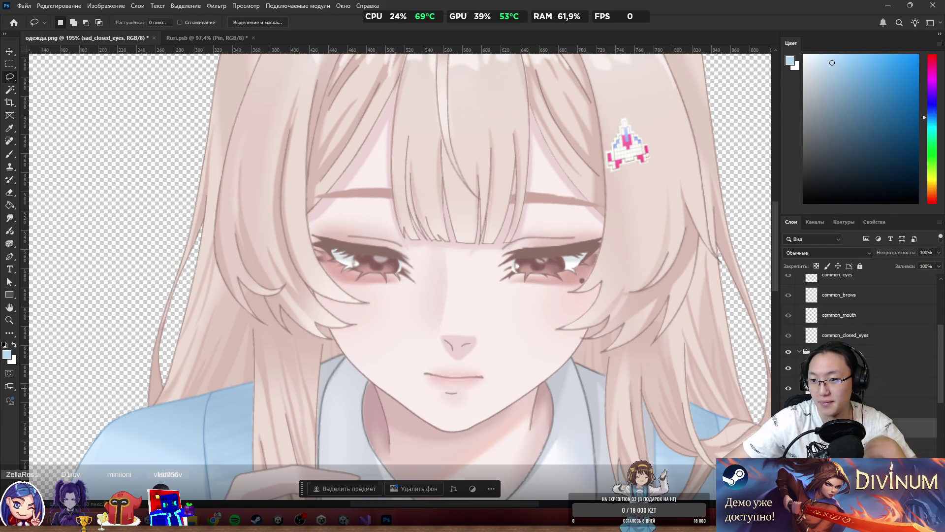
{"action": "left_click", "coordinate": [788, 396]}
{"action": "scroll", "coordinate": [859, 335], "scroll_direction": "down", "scroll_amount": 3}
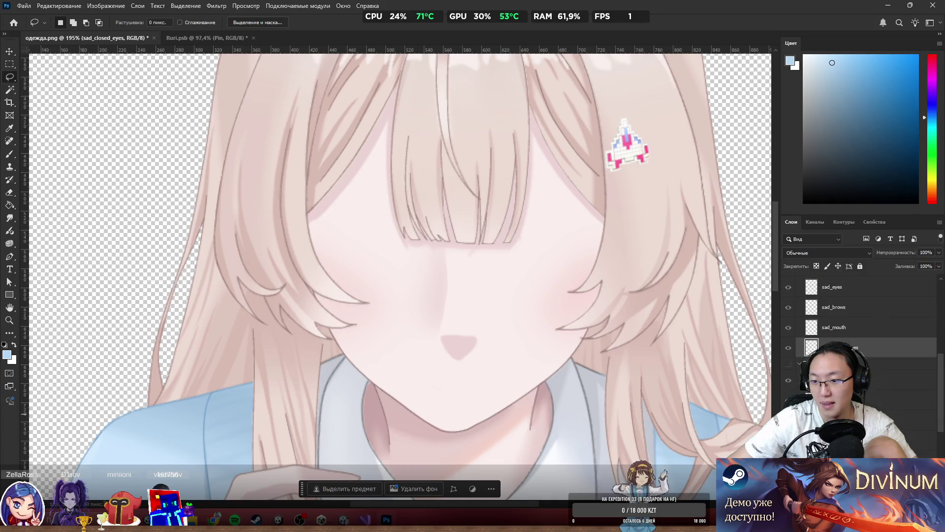
{"action": "left_click", "coordinate": [789, 363]}
{"action": "left_click", "coordinate": [790, 363]}
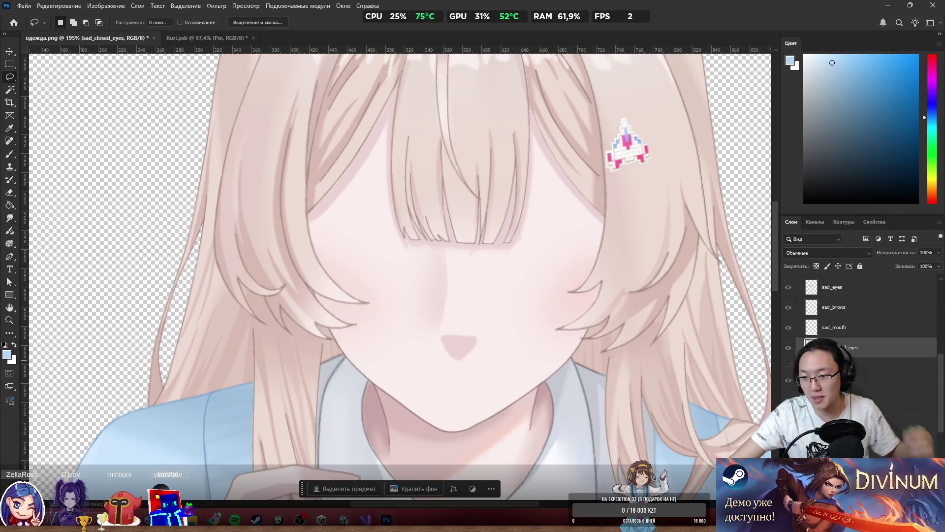
{"action": "scroll", "coordinate": [859, 320], "scroll_direction": "down", "scroll_amount": 3}
{"action": "scroll", "coordinate": [859, 320], "scroll_direction": "up", "scroll_amount": 5}
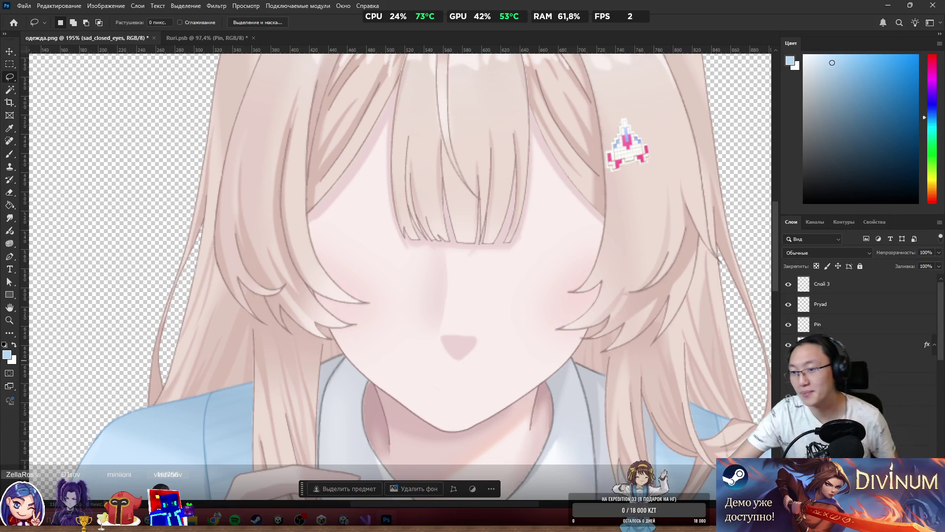
{"action": "scroll", "coordinate": [494, 319], "scroll_direction": "down", "scroll_amount": 2}
{"action": "scroll", "coordinate": [492, 318], "scroll_direction": "down", "scroll_amount": 3}
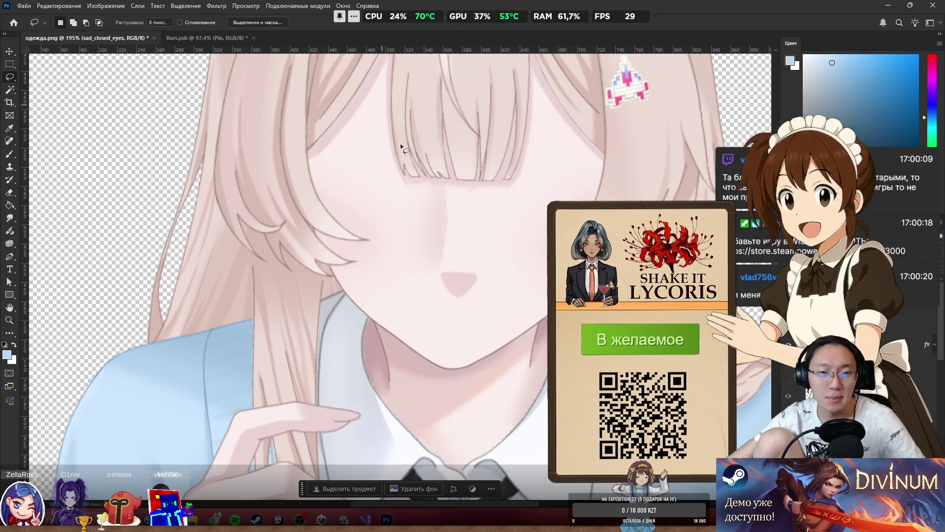
{"action": "scroll", "coordinate": [406, 222], "scroll_direction": "down", "scroll_amount": 4}
{"action": "scroll", "coordinate": [444, 188], "scroll_direction": "down", "scroll_amount": 5}
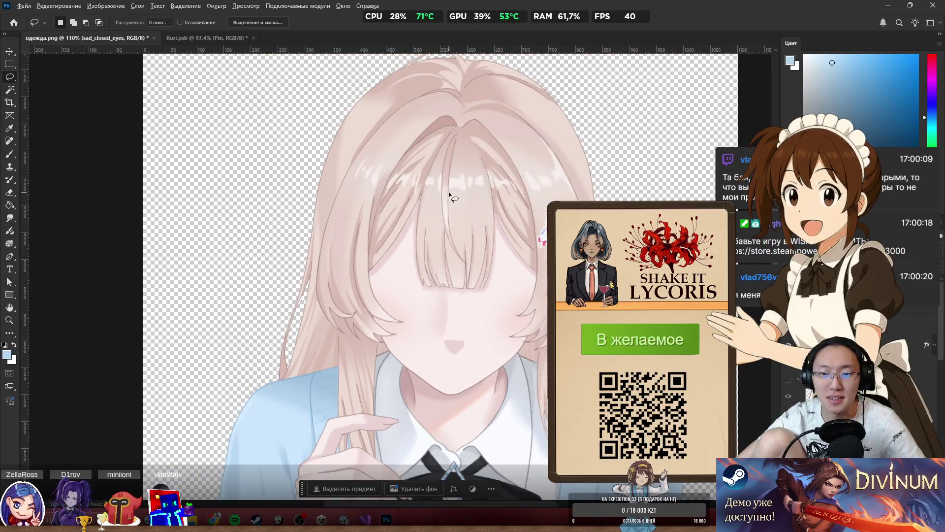
{"action": "scroll", "coordinate": [450, 194], "scroll_direction": "up", "scroll_amount": 3}
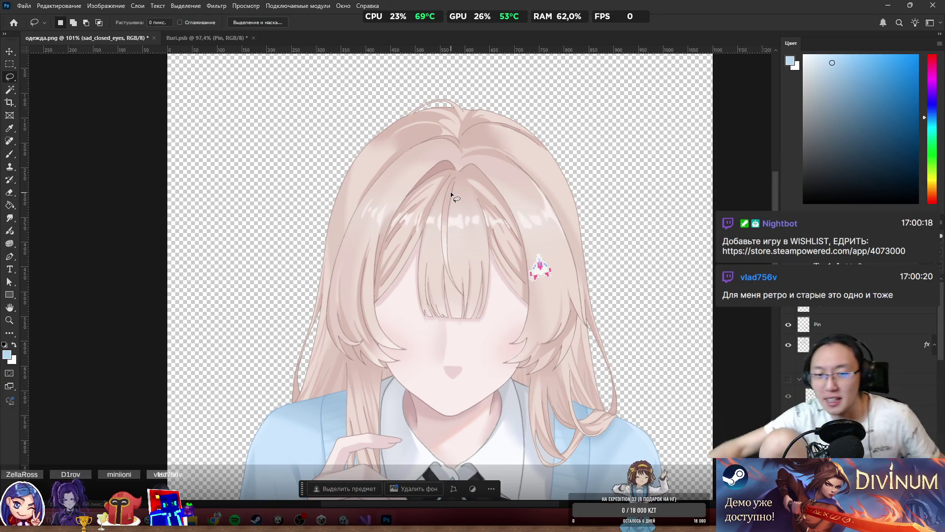
{"action": "scroll", "coordinate": [419, 381], "scroll_direction": "up", "scroll_amount": 1}
{"action": "scroll", "coordinate": [420, 380], "scroll_direction": "up", "scroll_amount": 2}
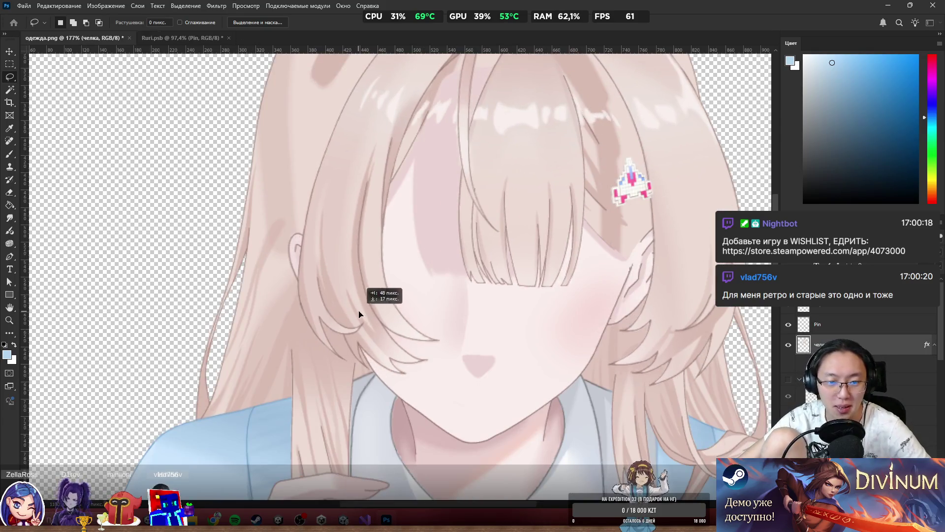
{"action": "scroll", "coordinate": [446, 292], "scroll_direction": "down", "scroll_amount": 4}
{"action": "scroll", "coordinate": [446, 292], "scroll_direction": "up", "scroll_amount": 6}
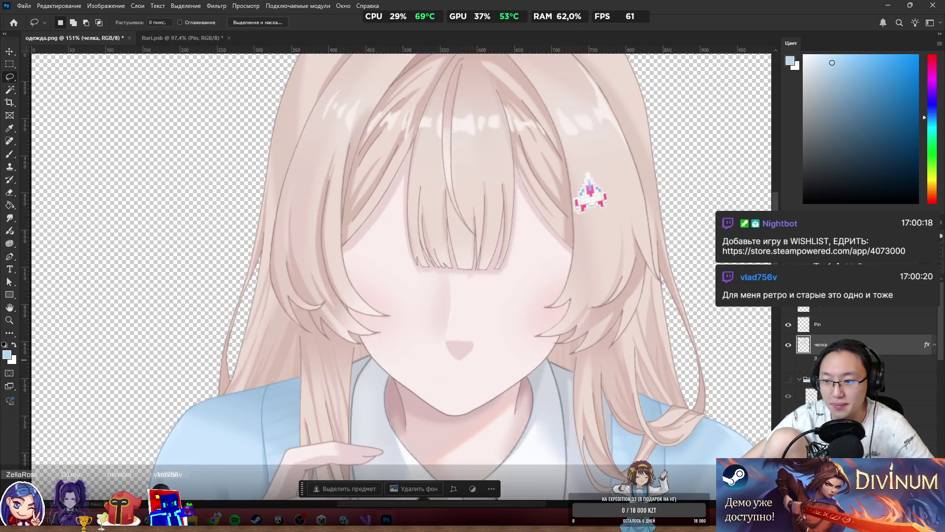
Step: Rename the Слой 3 layer to head
{"action": "left_click", "coordinate": [836, 303]}
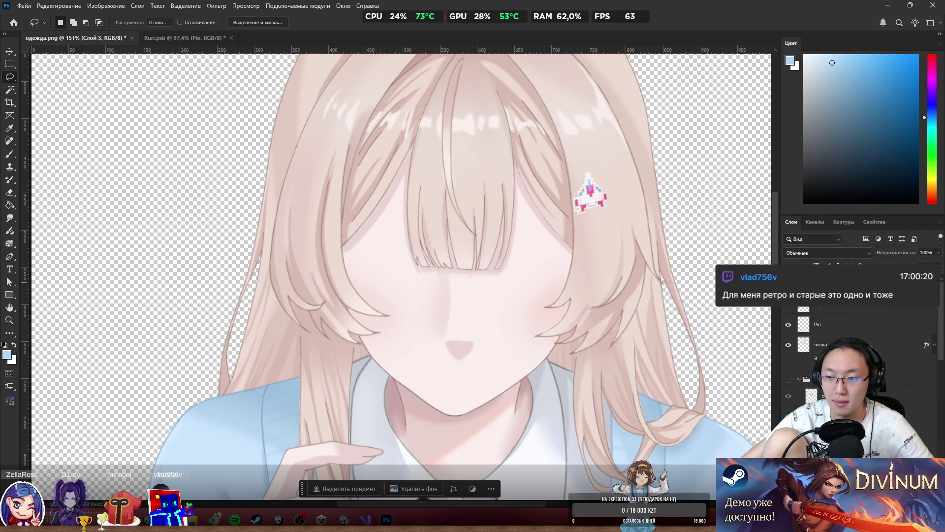
{"action": "double_click", "coordinate": [828, 294]}
{"action": "key", "text": "Escape"}
{"action": "double_click", "coordinate": [822, 284]}
{"action": "type", "text": "head"}
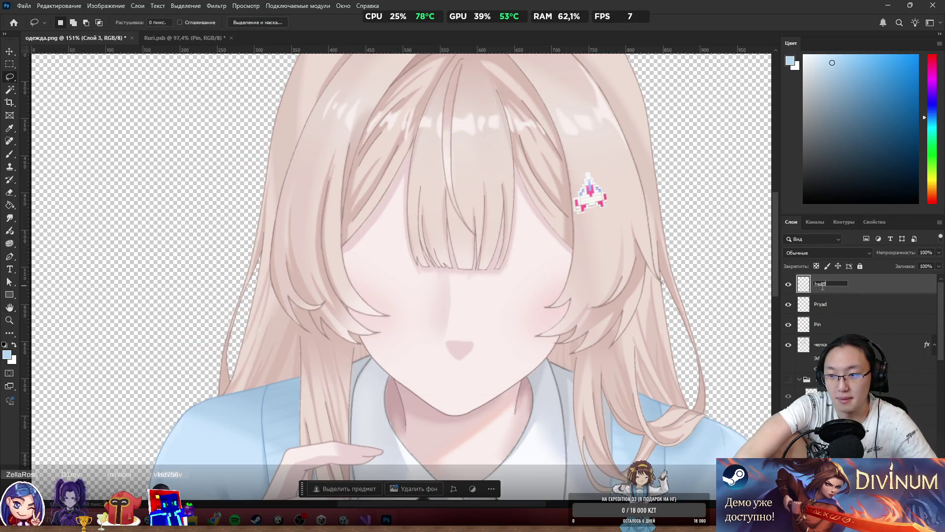
{"action": "key", "text": "Return"}
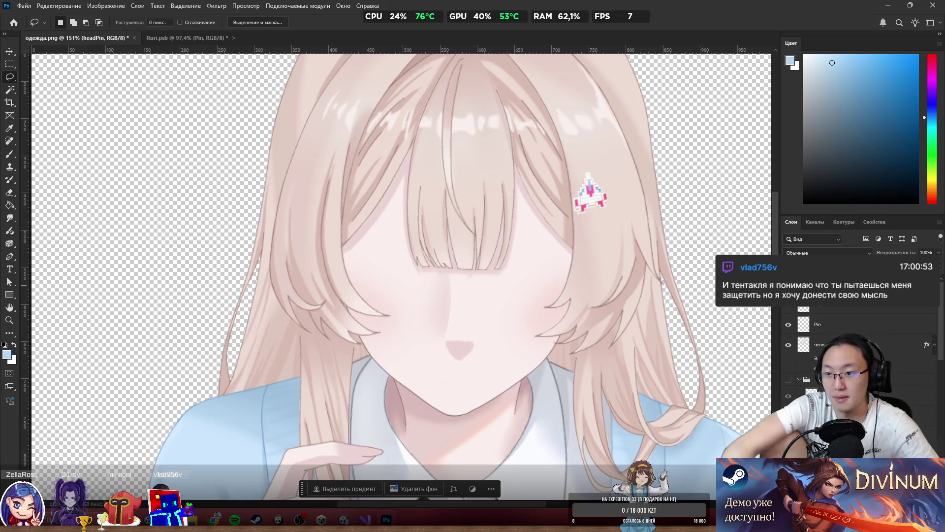
Step: Rename the челка bangs layer to hair2
{"action": "left_click", "coordinate": [788, 346]}
{"action": "double_click", "coordinate": [820, 344]}
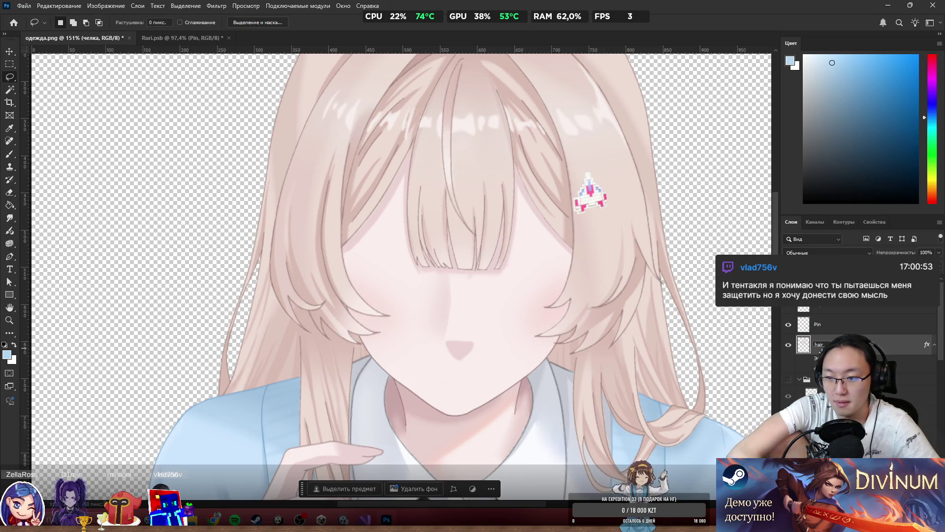
{"action": "type", "text": "2"}
{"action": "key", "text": "Return"}
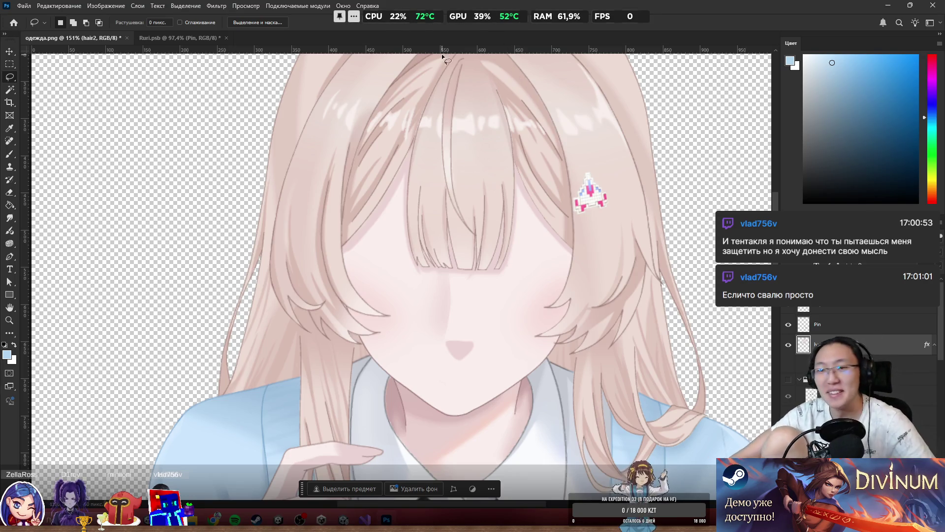
{"action": "scroll", "coordinate": [548, 258], "scroll_direction": "down", "scroll_amount": 5}
{"action": "scroll", "coordinate": [541, 329], "scroll_direction": "up", "scroll_amount": 5}
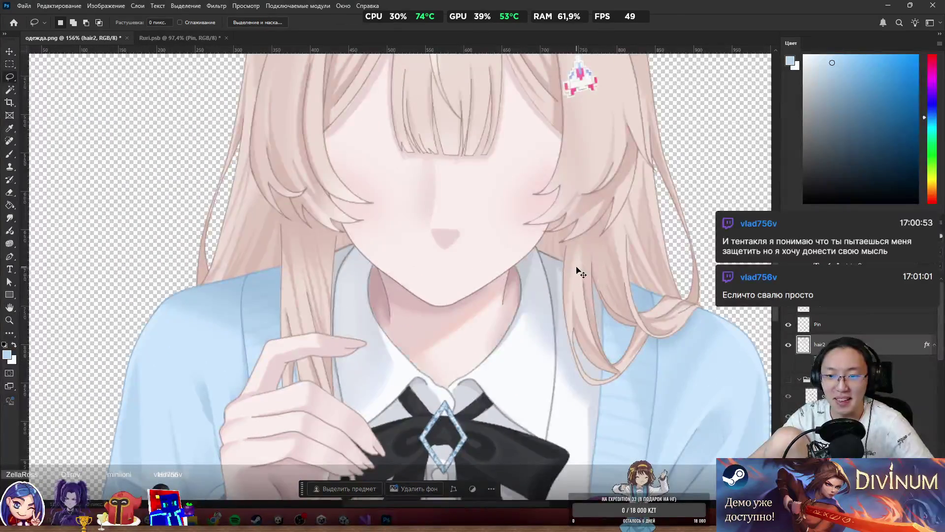
{"action": "left_click", "coordinate": [581, 278], "text": "ctrl"}
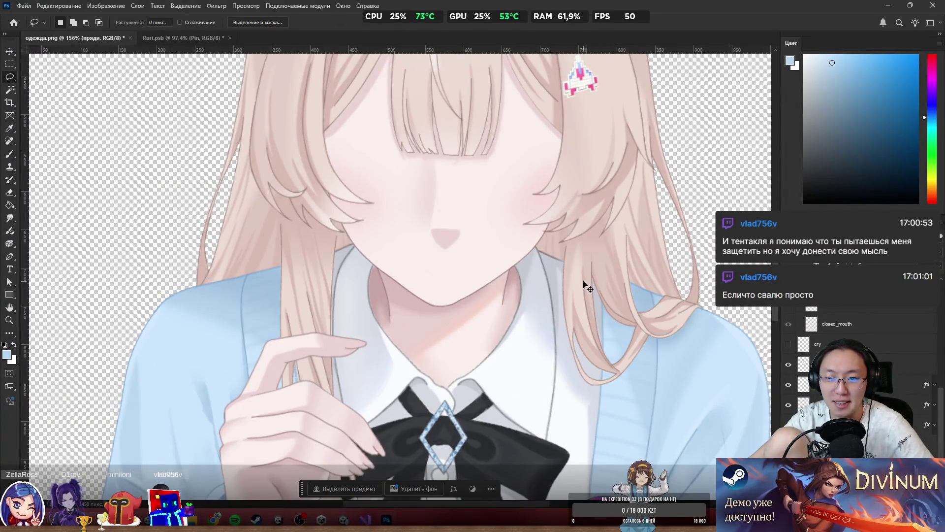
{"action": "scroll", "coordinate": [577, 264], "scroll_direction": "up", "scroll_amount": 3}
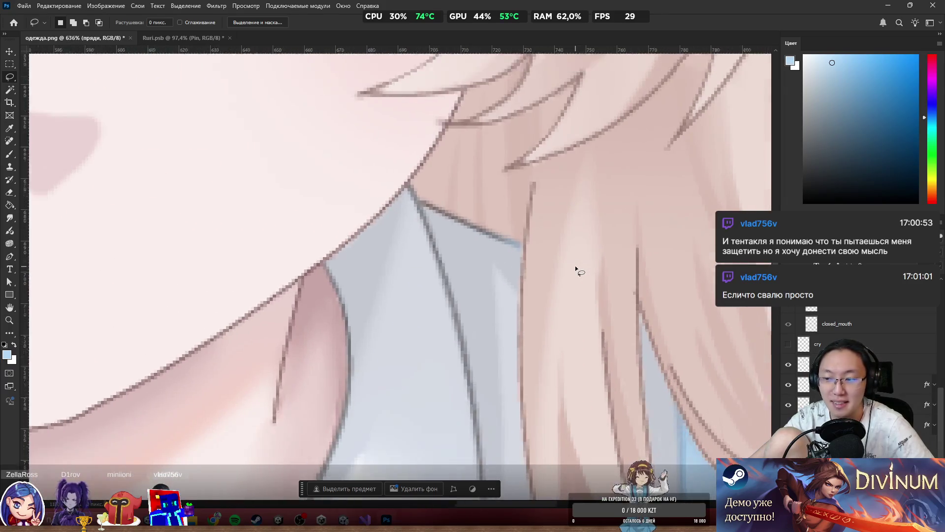
{"action": "scroll", "coordinate": [575, 265], "scroll_direction": "down", "scroll_amount": 2}
{"action": "scroll", "coordinate": [573, 265], "scroll_direction": "down", "scroll_amount": 5}
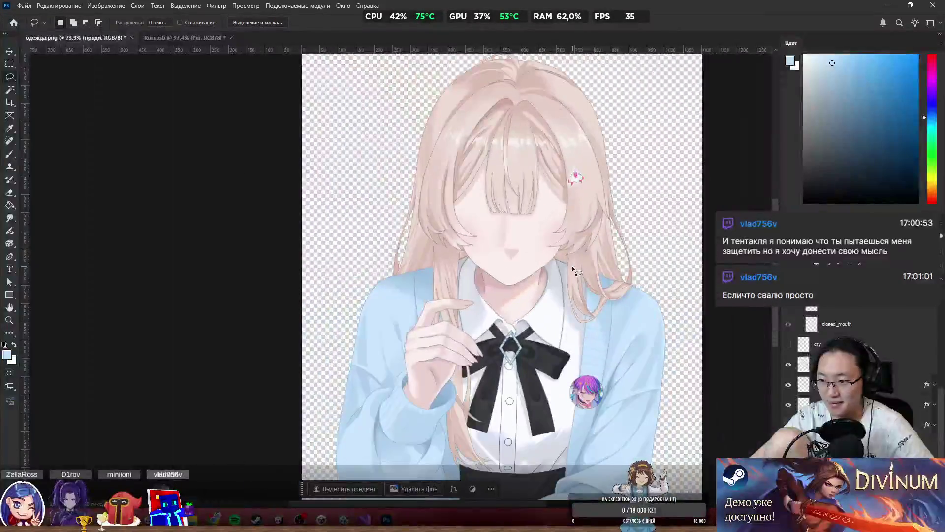
{"action": "scroll", "coordinate": [572, 266], "scroll_direction": "up", "scroll_amount": 7}
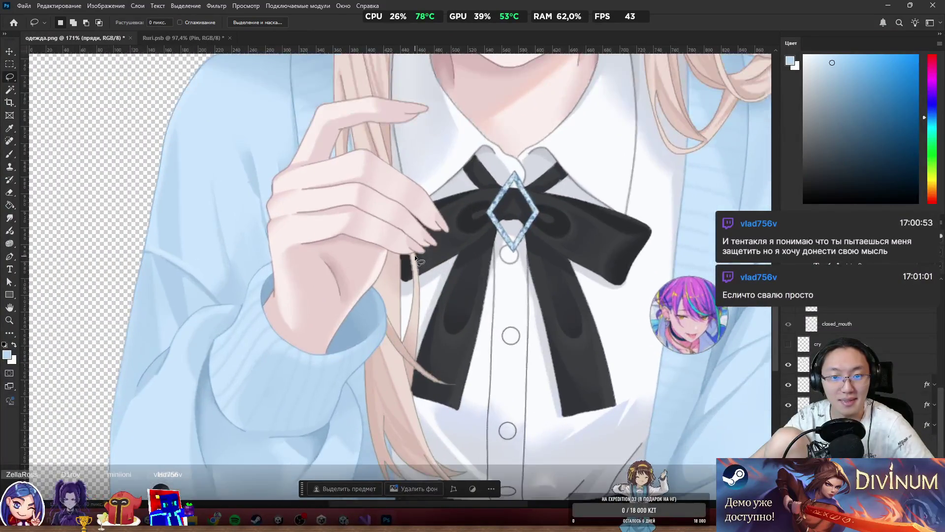
{"action": "scroll", "coordinate": [415, 255], "scroll_direction": "down", "scroll_amount": 4}
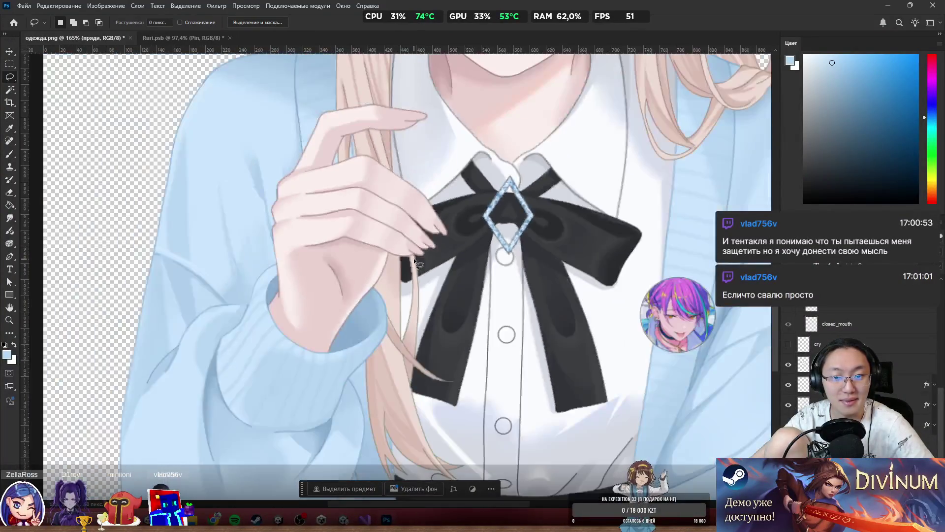
{"action": "scroll", "coordinate": [413, 258], "scroll_direction": "up", "scroll_amount": 3}
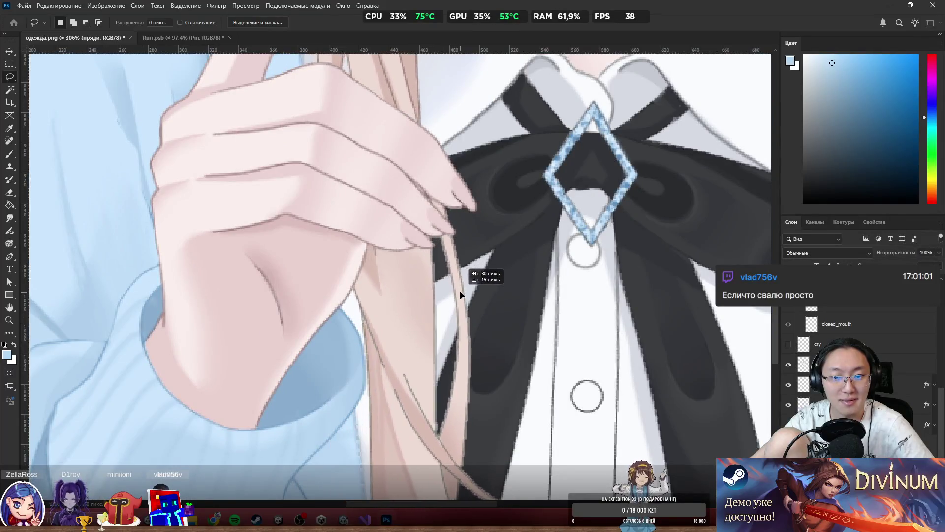
{"action": "scroll", "coordinate": [461, 293], "scroll_direction": "down", "scroll_amount": 5}
{"action": "scroll", "coordinate": [533, 380], "scroll_direction": "up", "scroll_amount": 2}
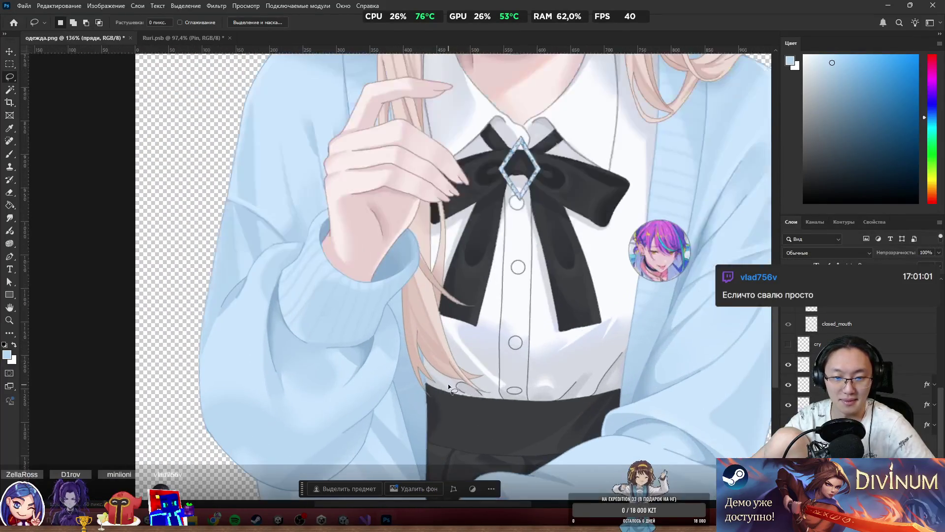
{"action": "scroll", "coordinate": [686, 332], "scroll_direction": "down", "scroll_amount": 3}
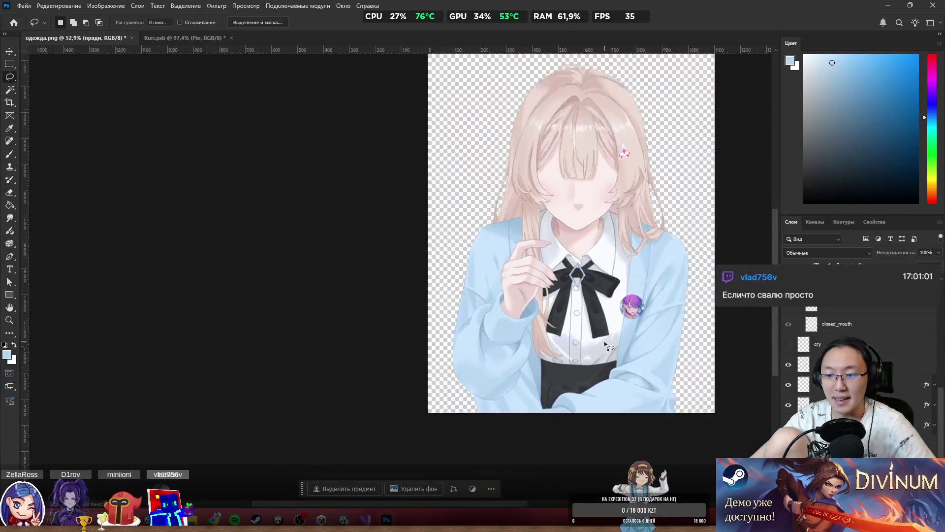
{"action": "scroll", "coordinate": [686, 332], "scroll_direction": "up", "scroll_amount": 2}
{"action": "scroll", "coordinate": [686, 332], "scroll_direction": "up", "scroll_amount": 3}
{"action": "scroll", "coordinate": [586, 338], "scroll_direction": "down", "scroll_amount": 2}
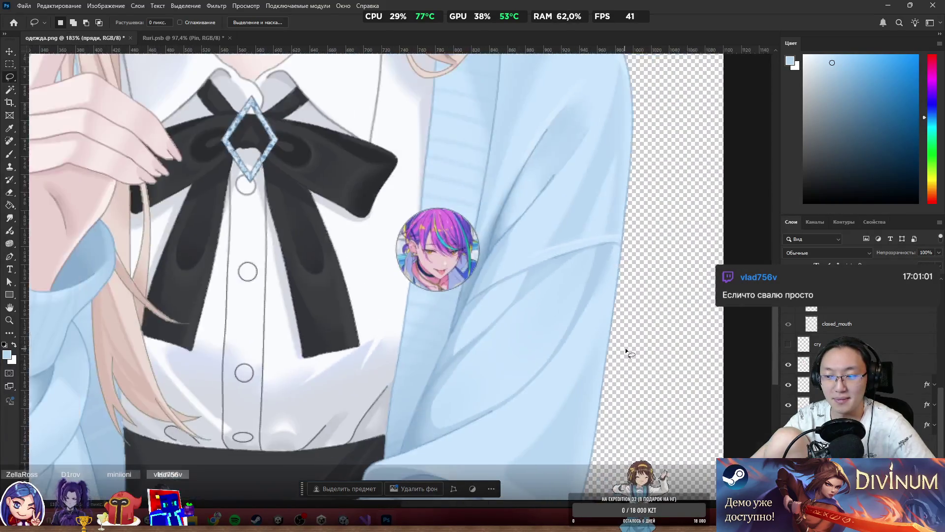
{"action": "scroll", "coordinate": [551, 280], "scroll_direction": "up", "scroll_amount": 3}
{"action": "scroll", "coordinate": [626, 438], "scroll_direction": "down", "scroll_amount": 3}
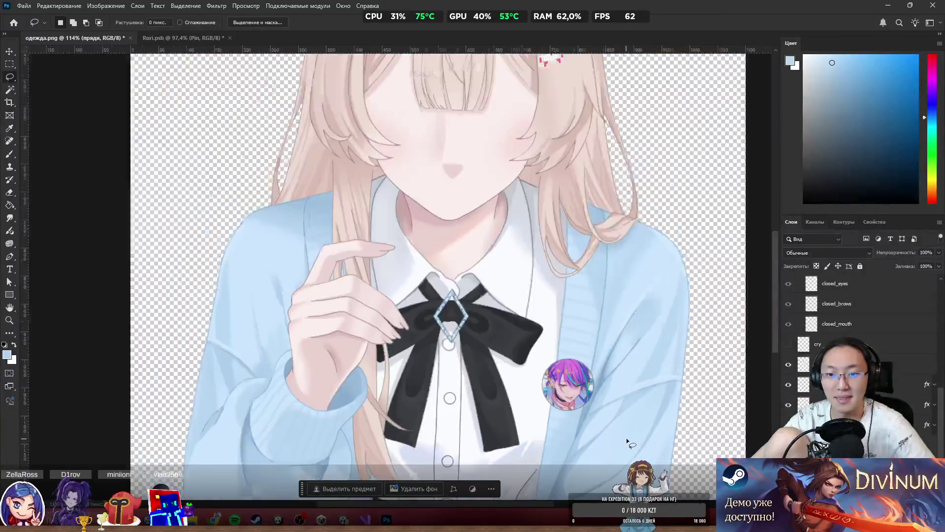
{"action": "scroll", "coordinate": [618, 438], "scroll_direction": "down", "scroll_amount": 2}
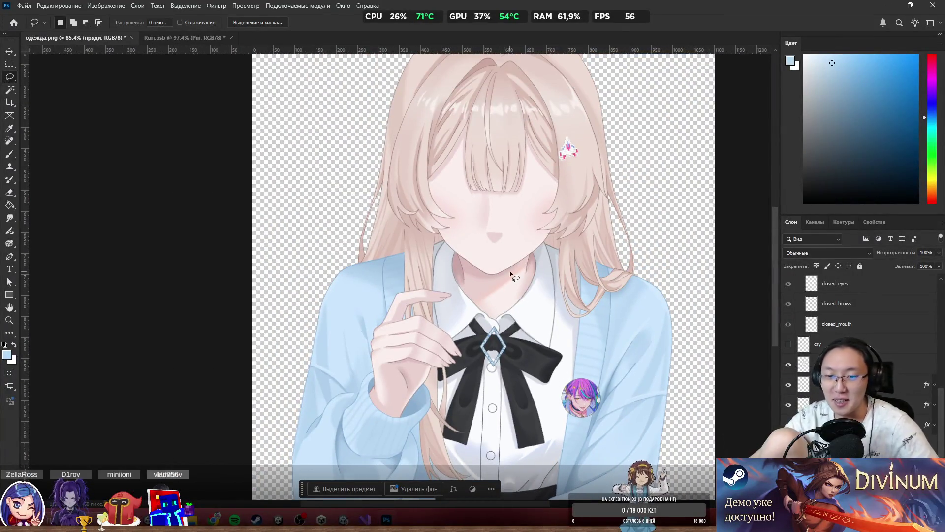
{"action": "scroll", "coordinate": [522, 254], "scroll_direction": "up", "scroll_amount": 5}
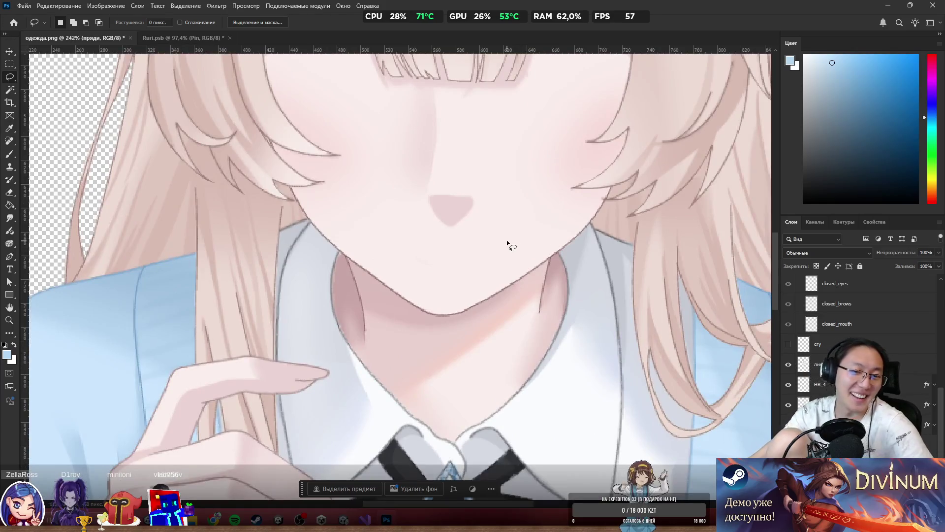
{"action": "scroll", "coordinate": [344, 315], "scroll_direction": "up", "scroll_amount": 4}
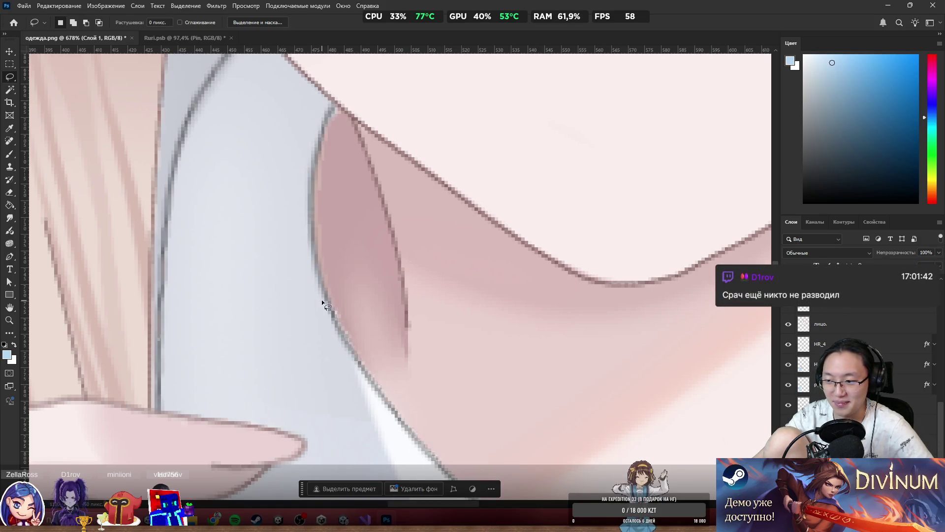
Step: Zoom into the neck, select the лицо face layer, and nudge the Слой 1 contents slightly
{"action": "scroll", "coordinate": [333, 297], "scroll_direction": "down", "scroll_amount": 5}
{"action": "scroll", "coordinate": [332, 288], "scroll_direction": "up", "scroll_amount": 6}
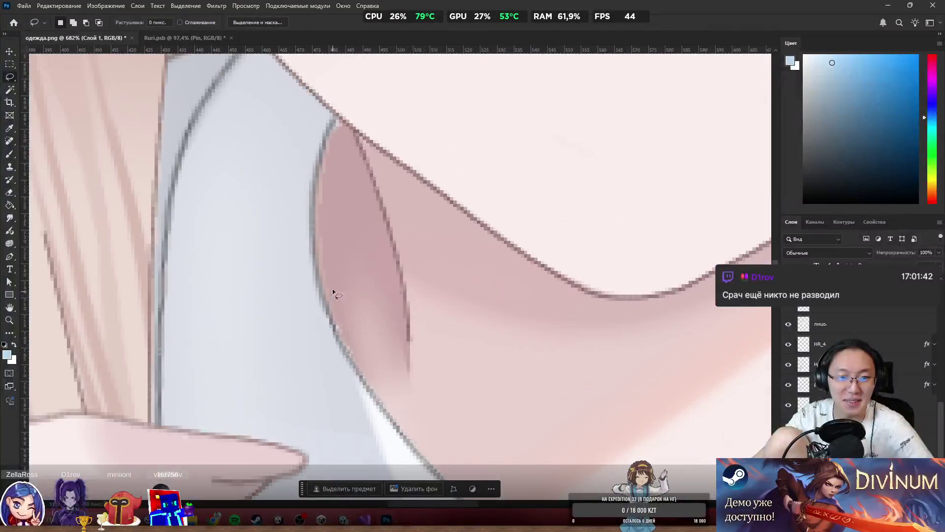
{"action": "scroll", "coordinate": [446, 282], "scroll_direction": "down", "scroll_amount": 2}
{"action": "right_click", "coordinate": [446, 282], "text": "ctrl"}
{"action": "left_click", "coordinate": [452, 269]}
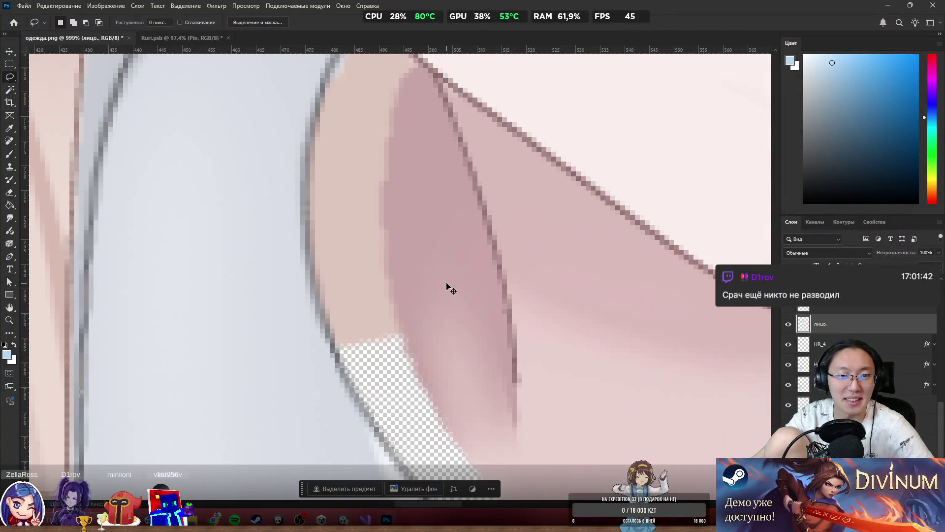
{"action": "scroll", "coordinate": [394, 340], "scroll_direction": "up", "scroll_amount": 1}
{"action": "scroll", "coordinate": [395, 342], "scroll_direction": "down", "scroll_amount": 3}
{"action": "scroll", "coordinate": [395, 344], "scroll_direction": "up", "scroll_amount": 1}
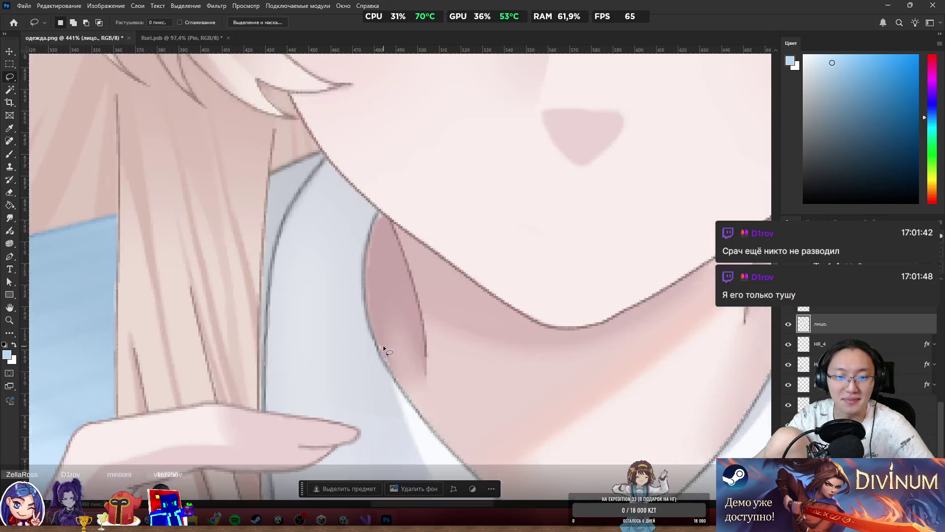
{"action": "scroll", "coordinate": [384, 347], "scroll_direction": "down", "scroll_amount": 3}
{"action": "mouse_move", "coordinate": [384, 348]}
{"action": "left_mouse_down"}
{"action": "mouse_move", "coordinate": [349, 358]}
{"action": "mouse_move", "coordinate": [416, 348]}
{"action": "left_mouse_up"}
{"action": "scroll", "coordinate": [371, 314], "scroll_direction": "up", "scroll_amount": 4}
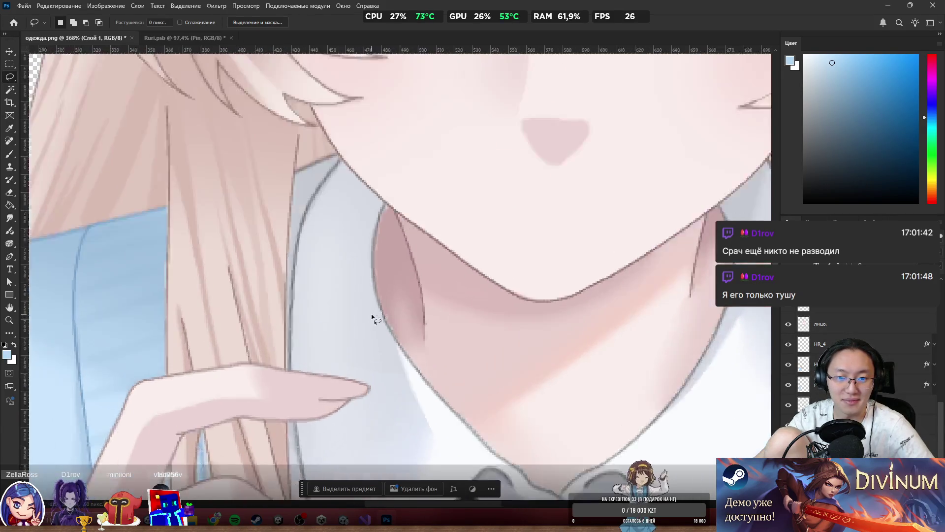
{"action": "scroll", "coordinate": [392, 318], "scroll_direction": "down", "scroll_amount": 3}
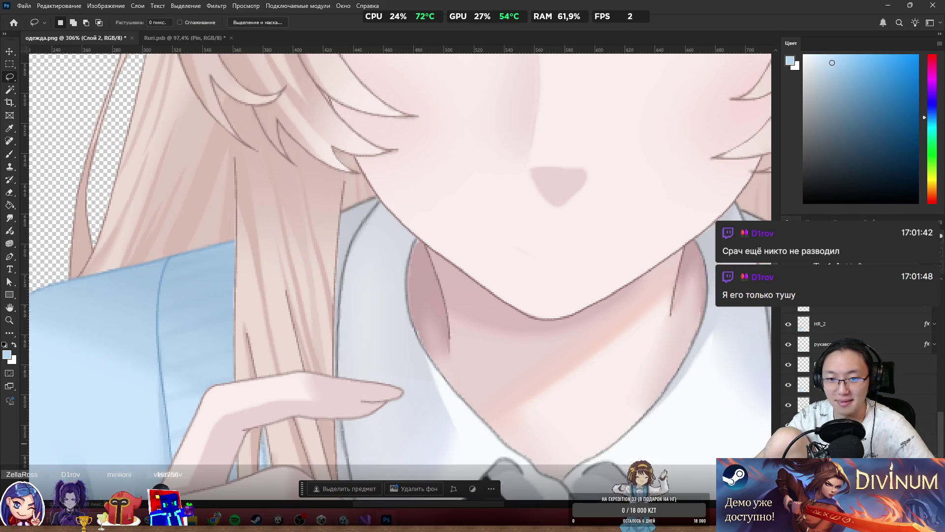
{"action": "scroll", "coordinate": [424, 302], "scroll_direction": "up", "scroll_amount": 2}
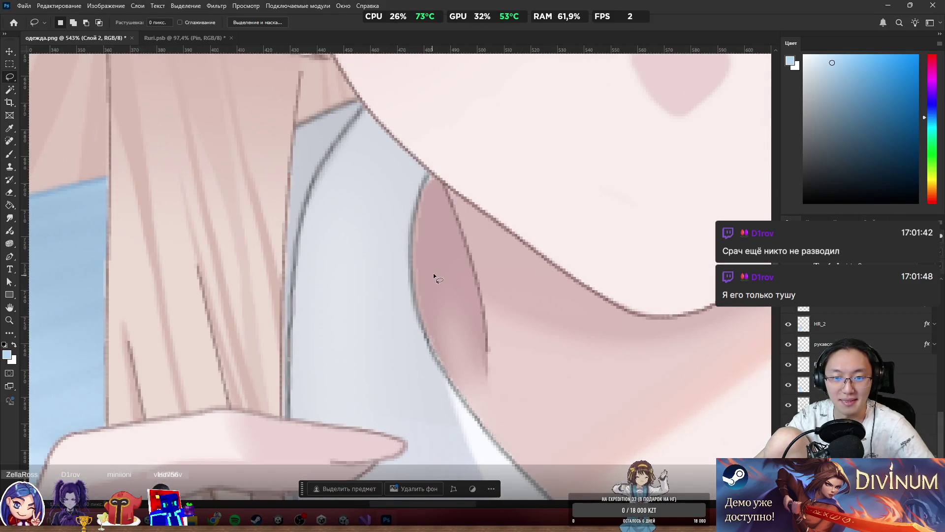
Step: Switch to the Brush and sample the pink neck-shadow colour as the paint colour
{"action": "key", "text": "b"}
{"action": "left_click", "coordinate": [433, 269], "text": "alt"}
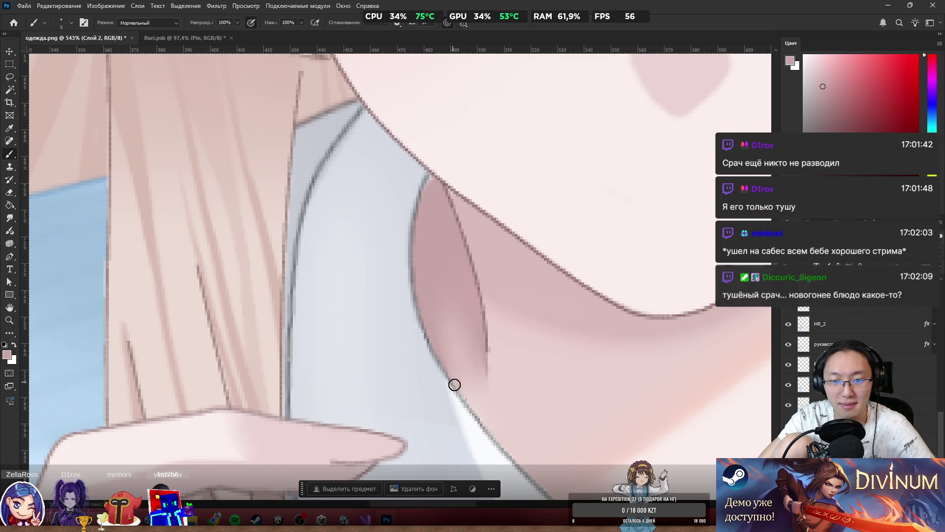
{"action": "scroll", "coordinate": [494, 440], "scroll_direction": "down", "scroll_amount": 5}
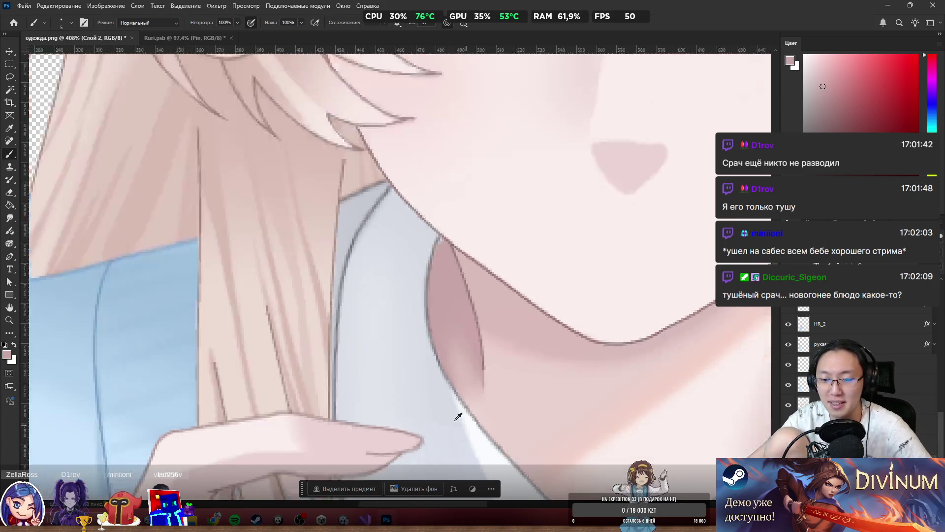
{"action": "scroll", "coordinate": [546, 427], "scroll_direction": "up", "scroll_amount": 3}
{"action": "scroll", "coordinate": [532, 423], "scroll_direction": "up", "scroll_amount": 4}
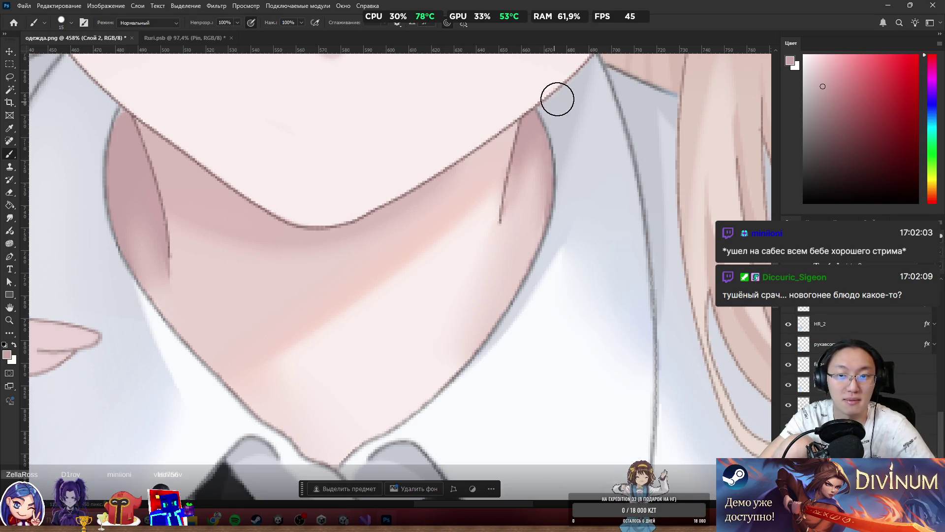
Step: Zoom out to about 75% to see the whole girl and make the HR_2 hair layer active
{"action": "scroll", "coordinate": [368, 142], "scroll_direction": "down", "scroll_amount": 5}
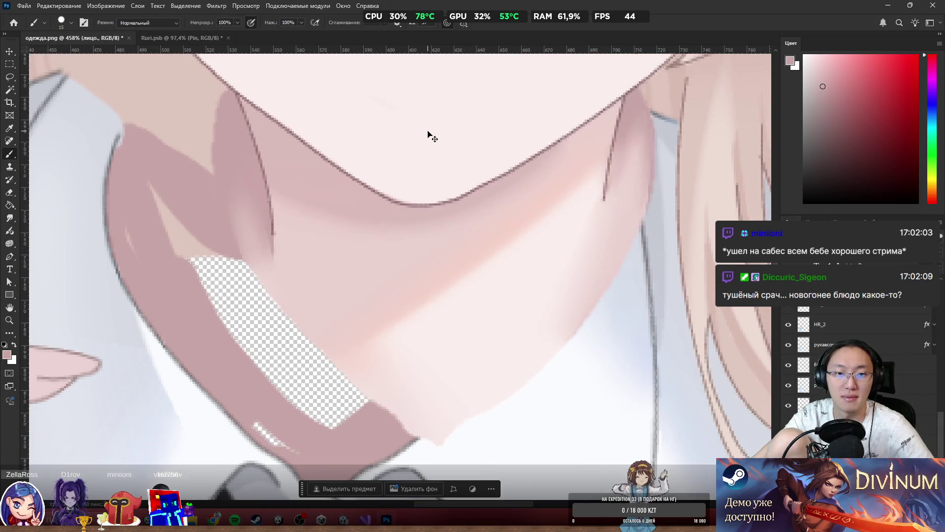
{"action": "scroll", "coordinate": [432, 234], "scroll_direction": "down", "scroll_amount": 2}
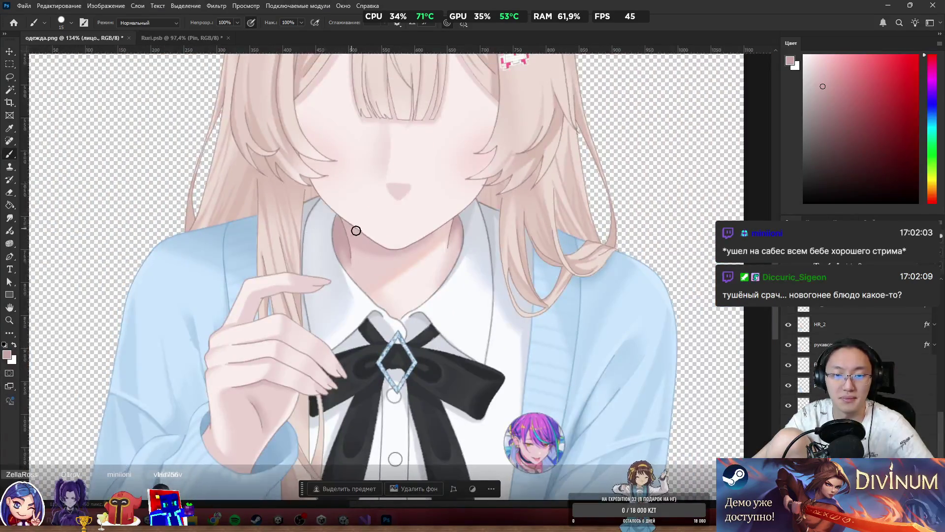
{"action": "scroll", "coordinate": [354, 228], "scroll_direction": "up", "scroll_amount": 1}
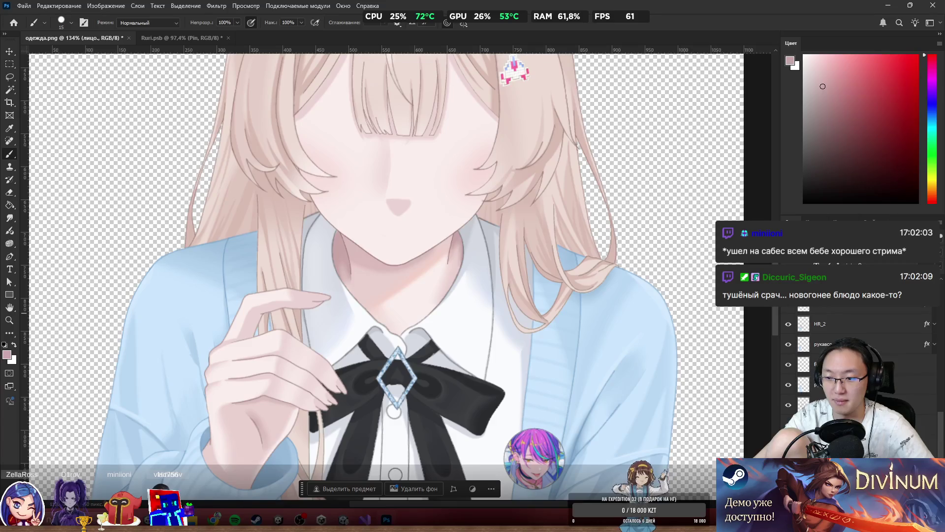
{"action": "left_click", "coordinate": [381, 157], "text": "ctrl"}
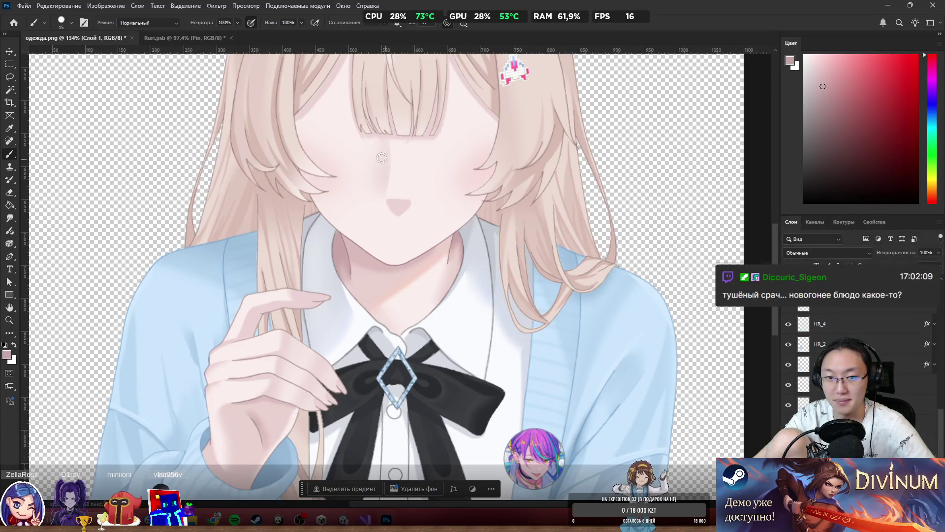
{"action": "scroll", "coordinate": [395, 158], "scroll_direction": "down", "scroll_amount": 2}
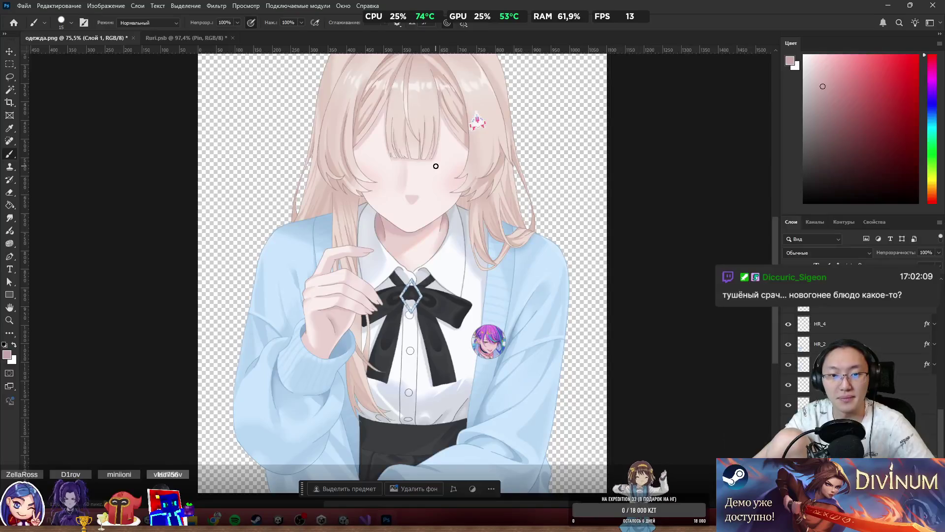
{"action": "scroll", "coordinate": [443, 167], "scroll_direction": "down", "scroll_amount": 2}
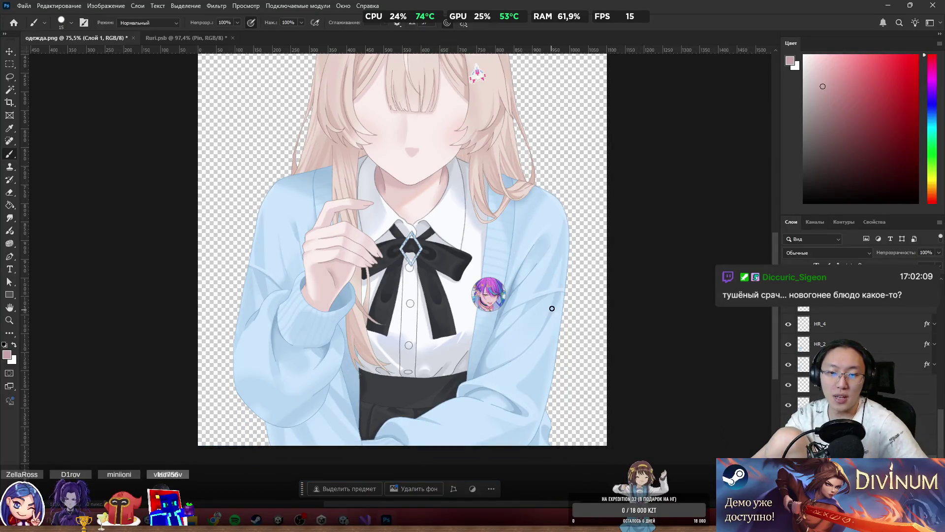
{"action": "left_click", "coordinate": [270, 302], "text": "ctrl"}
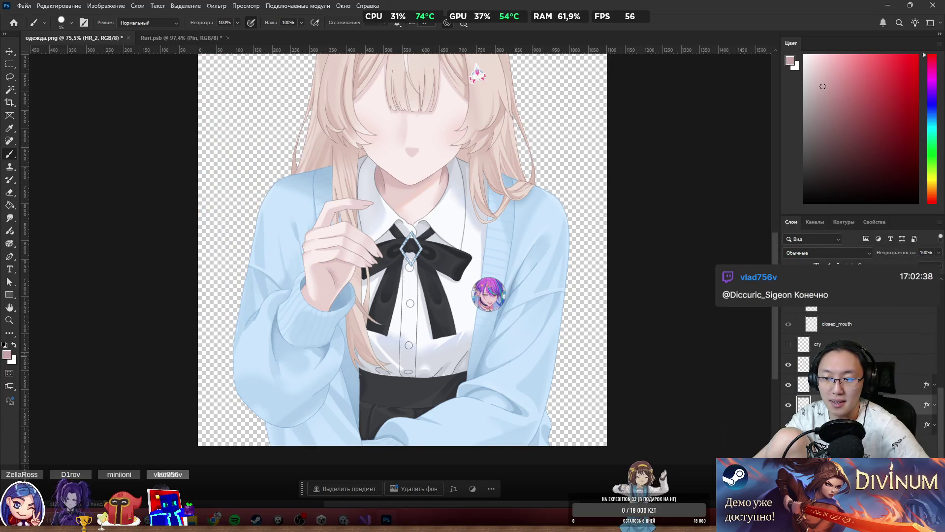
Step: Toggle the bow, sleeve and arm layers on and off to identify them
{"action": "left_click", "coordinate": [787, 385]}
{"action": "left_click", "coordinate": [788, 385]}
{"action": "left_click", "coordinate": [788, 404]}
{"action": "left_click", "coordinate": [788, 405]}
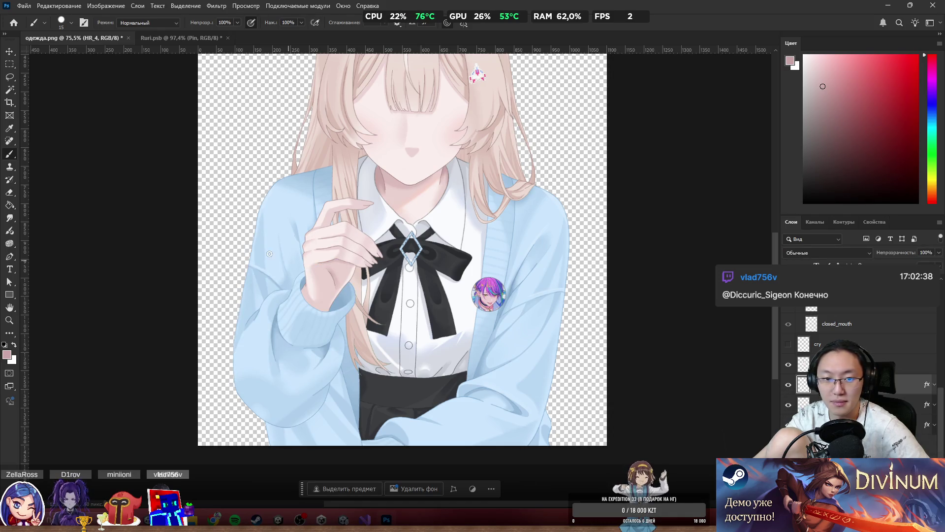
{"action": "left_click", "coordinate": [297, 284], "text": "ctrl"}
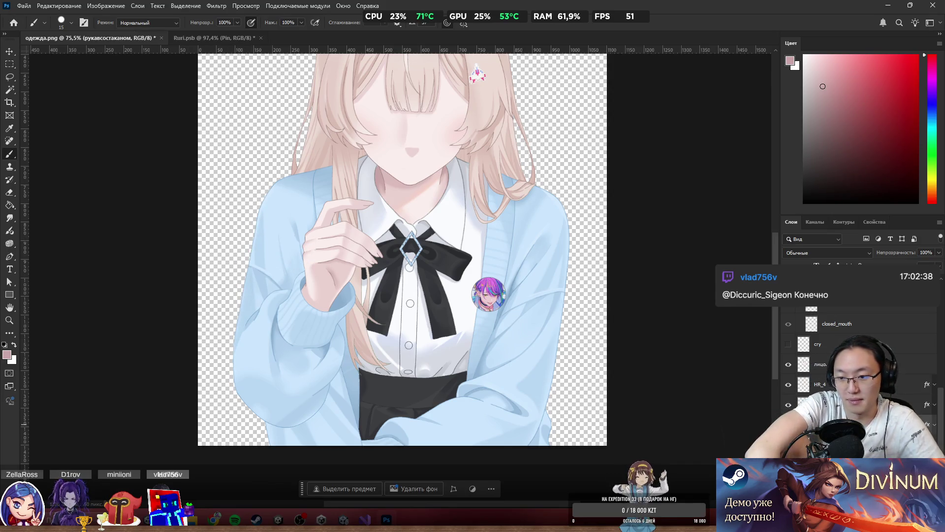
{"action": "key", "text": "alt+bracketleft"}
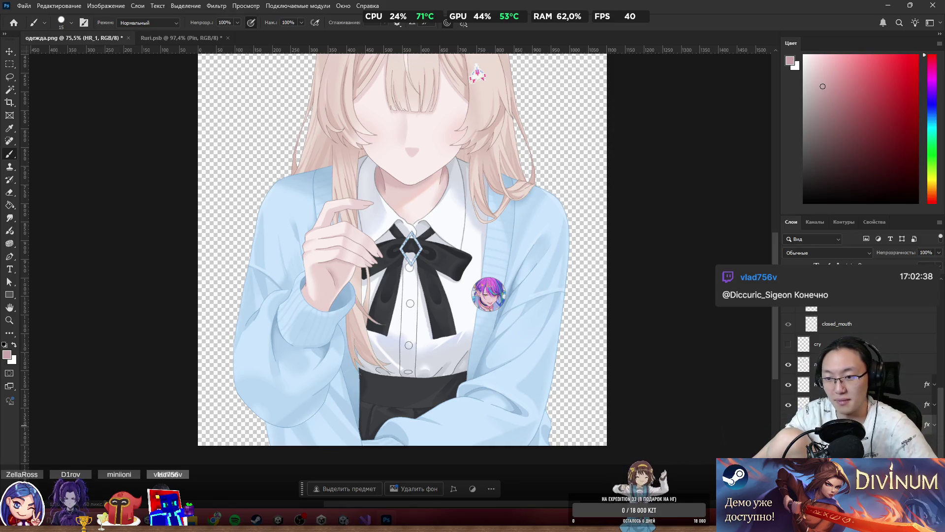
{"action": "left_click", "coordinate": [788, 385]}
{"action": "left_click", "coordinate": [788, 405]}
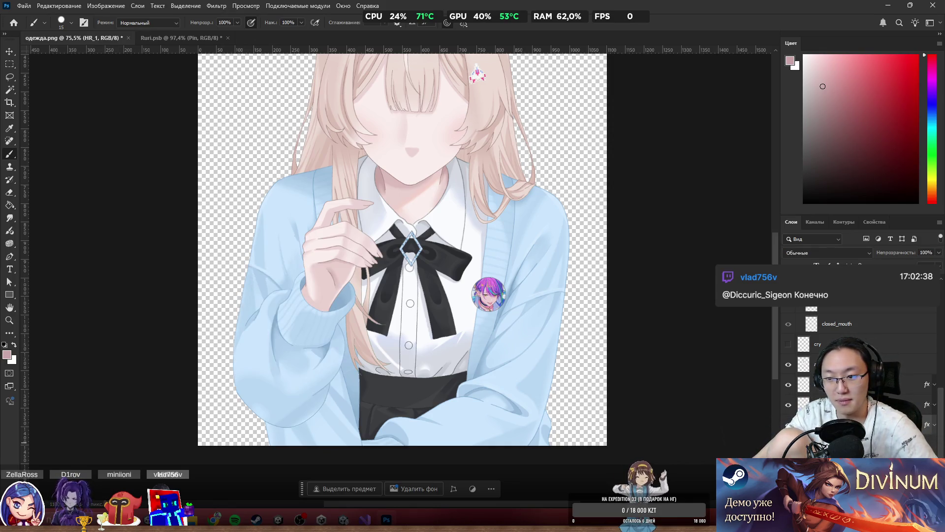
Step: Pick the finger layer under the hand and raise it about 25 px toward the collar
{"action": "right_click", "coordinate": [340, 215], "text": "ctrl"}
{"action": "left_click", "coordinate": [377, 207]}
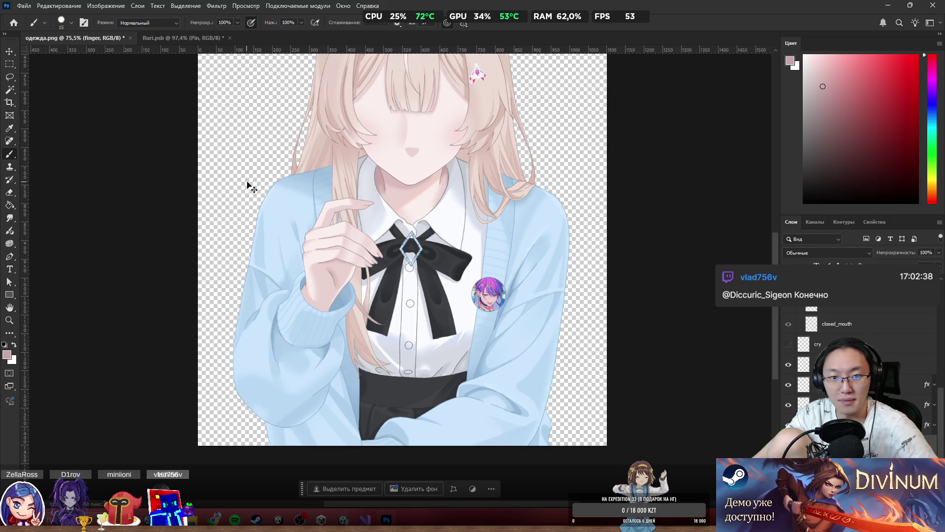
{"action": "mouse_move", "coordinate": [329, 218]}
{"action": "left_mouse_down"}
{"action": "mouse_move", "coordinate": [295, 280]}
{"action": "mouse_move", "coordinate": [308, 195]}
{"action": "mouse_move", "coordinate": [327, 224]}
{"action": "left_mouse_up"}
{"action": "left_click_drag", "start_coordinate": [397, 221], "coordinate": [400, 210]}
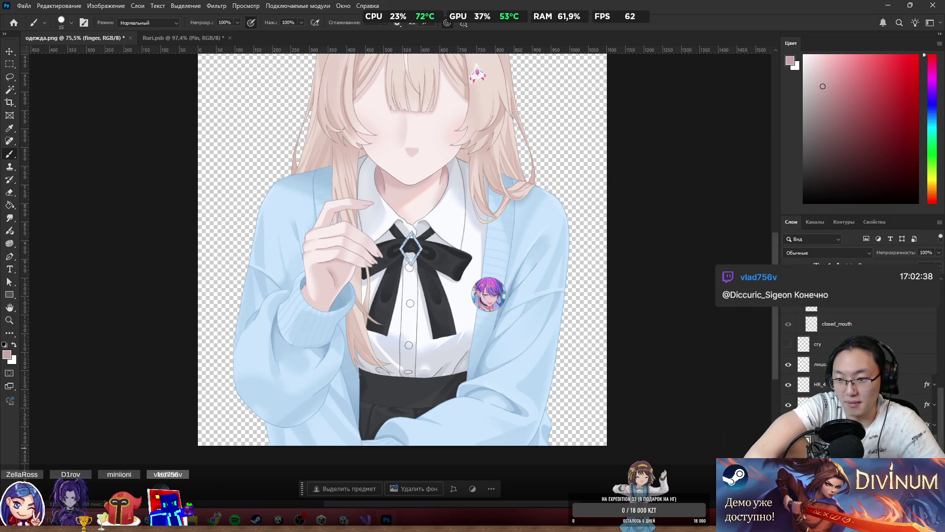
{"action": "key", "text": "ctrl+e"}
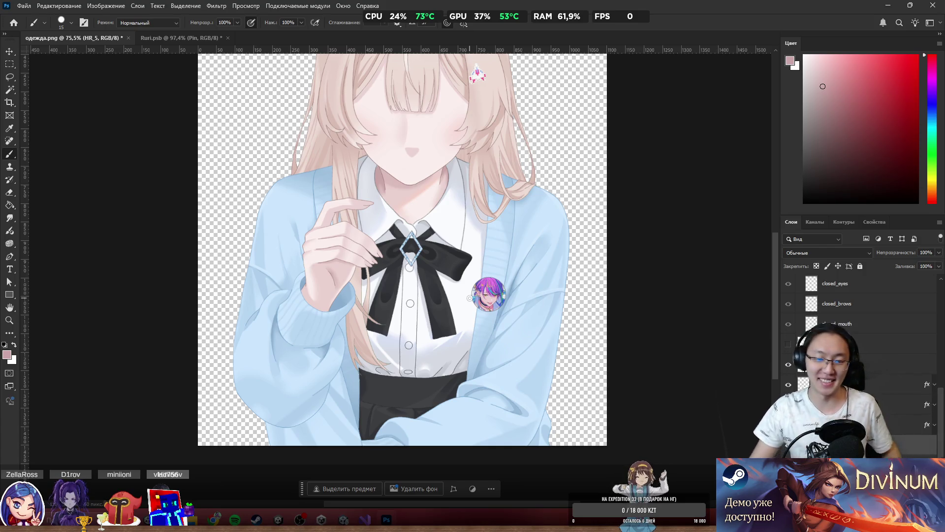
{"action": "scroll", "coordinate": [406, 232], "scroll_direction": "down", "scroll_amount": 2}
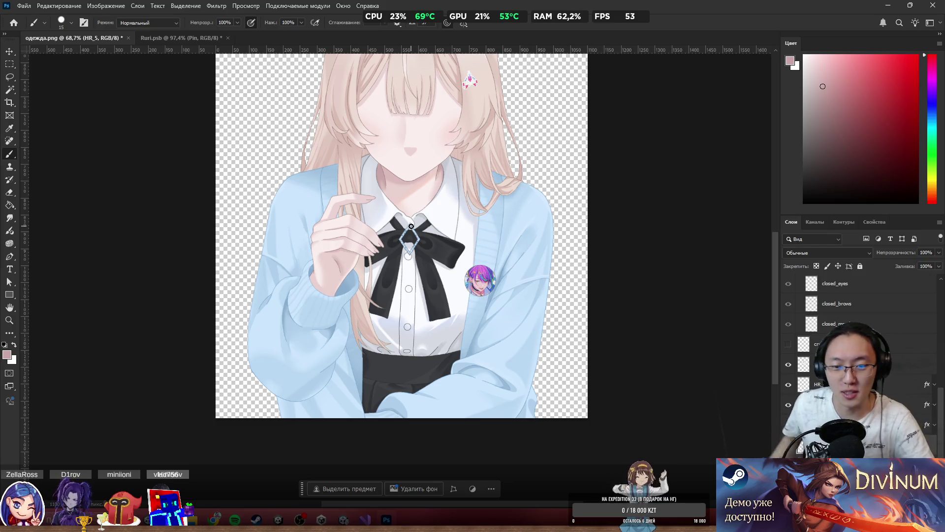
Step: Toggle the sad, closed and common expression layers until open brown eyes with tear streaks show
{"action": "scroll", "coordinate": [788, 365], "scroll_direction": "up", "scroll_amount": 2}
{"action": "left_click", "coordinate": [788, 291]}
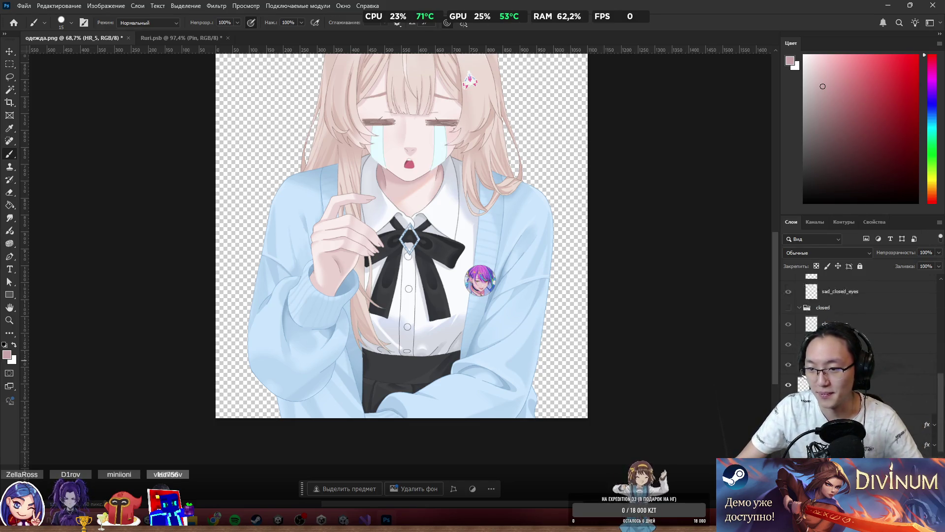
{"action": "scroll", "coordinate": [793, 345], "scroll_direction": "down", "scroll_amount": 2}
{"action": "left_click", "coordinate": [789, 353]}
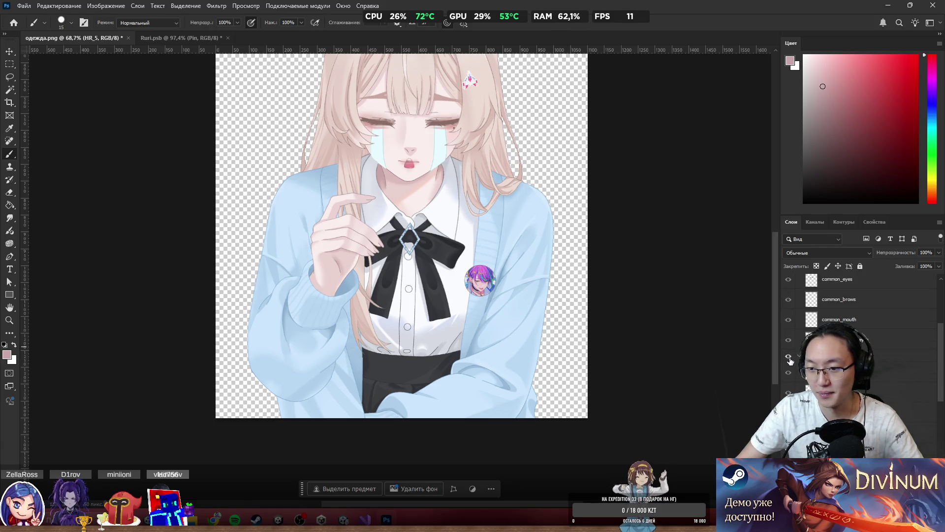
{"action": "left_click", "coordinate": [789, 357]}
{"action": "scroll", "coordinate": [795, 357], "scroll_direction": "up", "scroll_amount": 2}
{"action": "scroll", "coordinate": [787, 365], "scroll_direction": "up", "scroll_amount": 1}
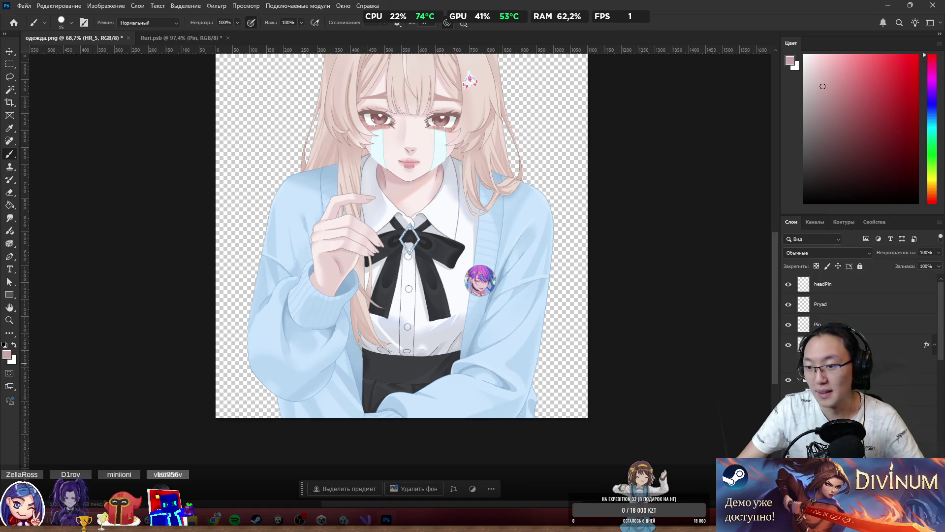
{"action": "scroll", "coordinate": [793, 345], "scroll_direction": "down", "scroll_amount": 3}
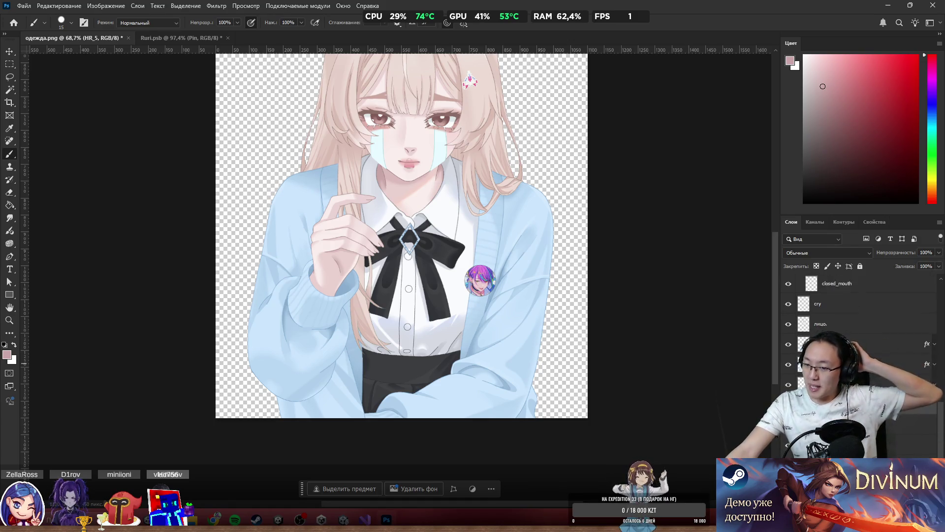
{"action": "scroll", "coordinate": [836, 315], "scroll_direction": "up", "scroll_amount": 3}
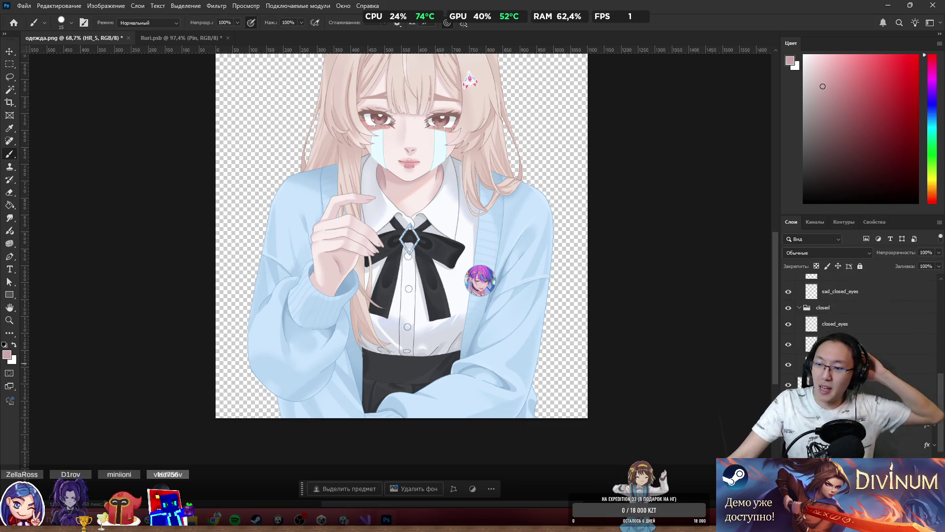